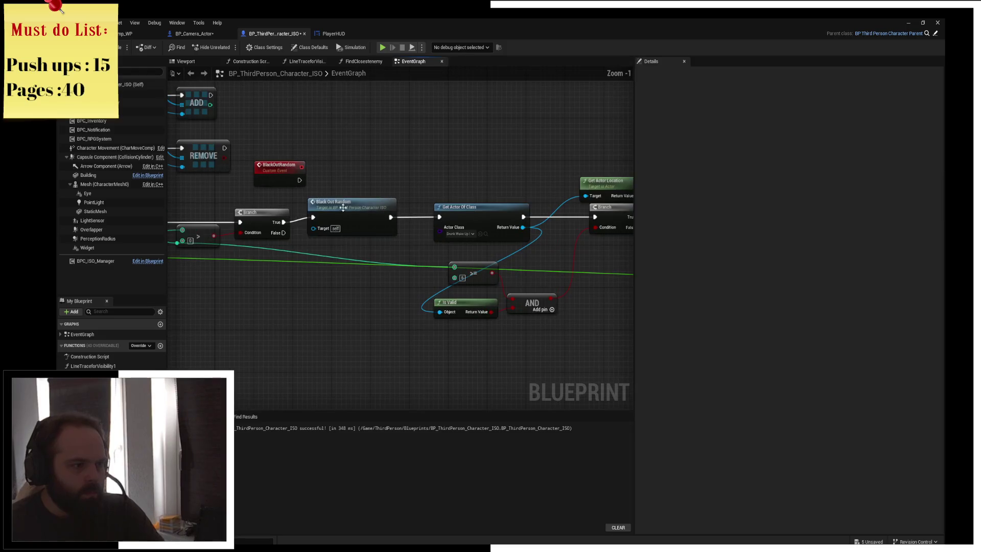
pyautogui.scroll(1, 443, 195)
# - Move the BlackOutRandom custom event up into empty graph space
pyautogui.moveTo(345, 194)
pyautogui.mouseDown()
pyautogui.moveTo(460, 138)
pyautogui.moveTo(429, 127)
pyautogui.moveTo(356, 134)
pyautogui.mouseUp()
pyautogui.moveTo(464, 135); pyautogui.dragTo(399, 153)
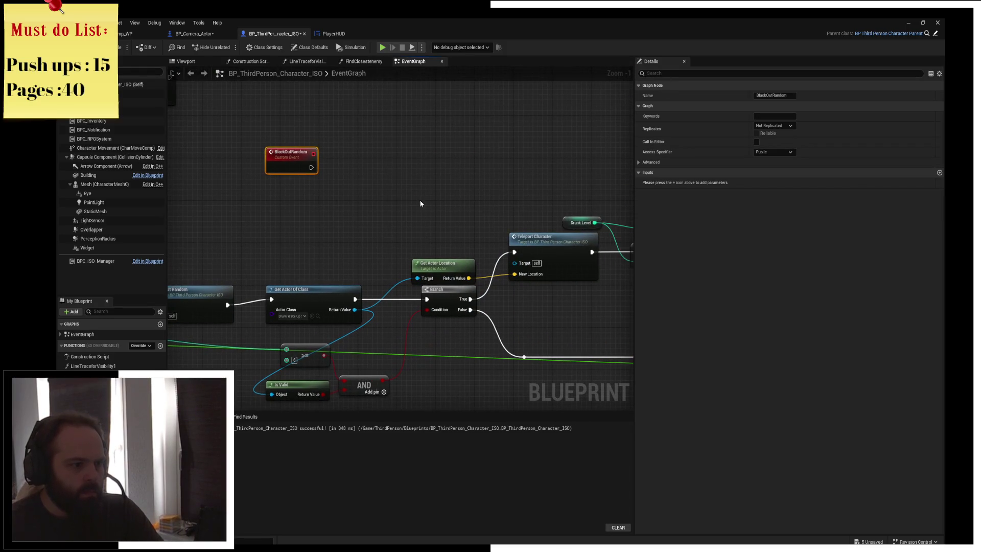
pyautogui.moveTo(390, 190)
pyautogui.mouseDown()
pyautogui.moveTo(410, 202)
pyautogui.moveTo(460, 169)
pyautogui.moveTo(343, 231)
pyautogui.moveTo(358, 157)
pyautogui.mouseUp()
pyautogui.moveTo(267, 237); pyautogui.dragTo(295, 268)
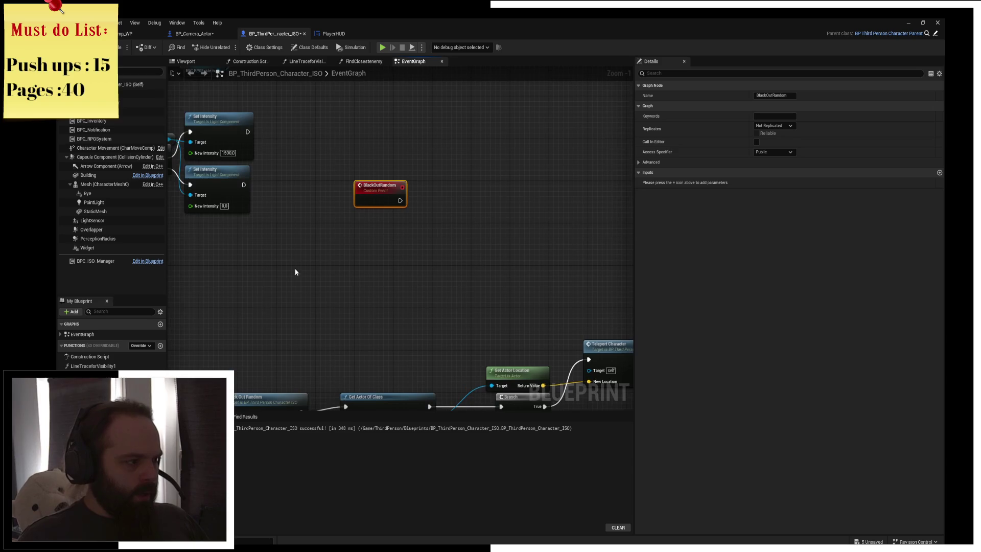
# - Place a Drunk Level getter beneath BlackOutRandom and pull a wire from the event's exec output
pyautogui.moveTo(92, 452); pyautogui.dragTo(356, 243)
pyautogui.click(373, 231)
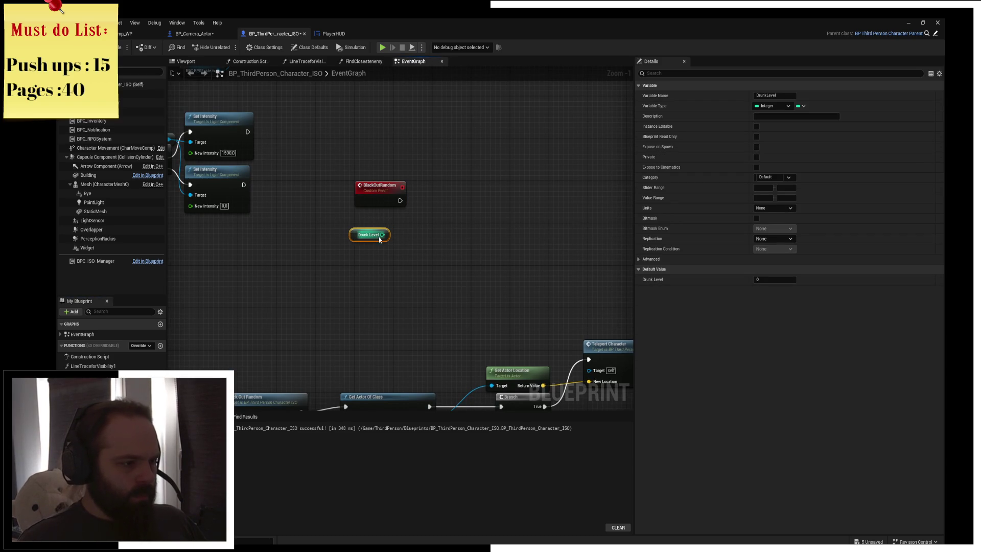
pyautogui.scroll(2, 408, 227)
pyautogui.moveTo(290, 263); pyautogui.dragTo(290, 247)
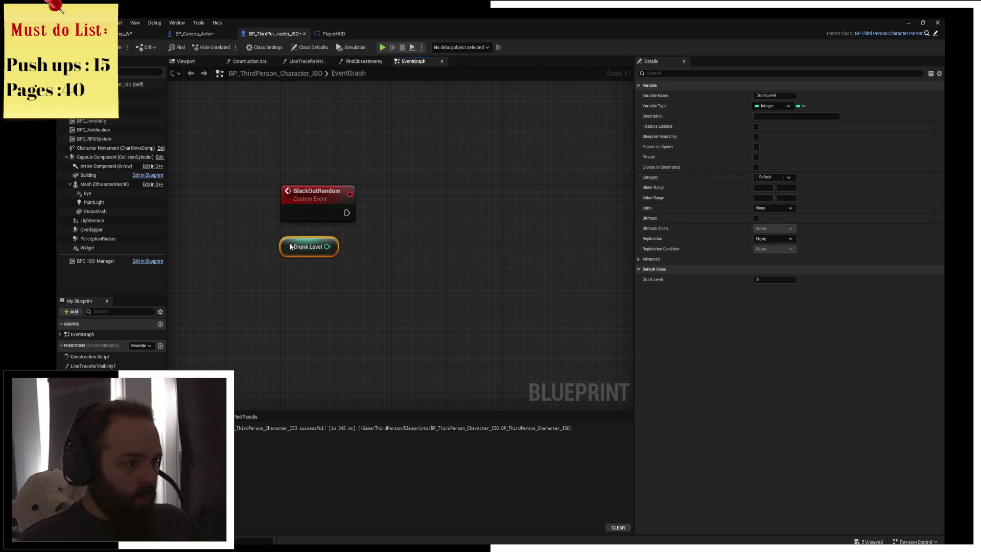
pyautogui.click(400, 219)
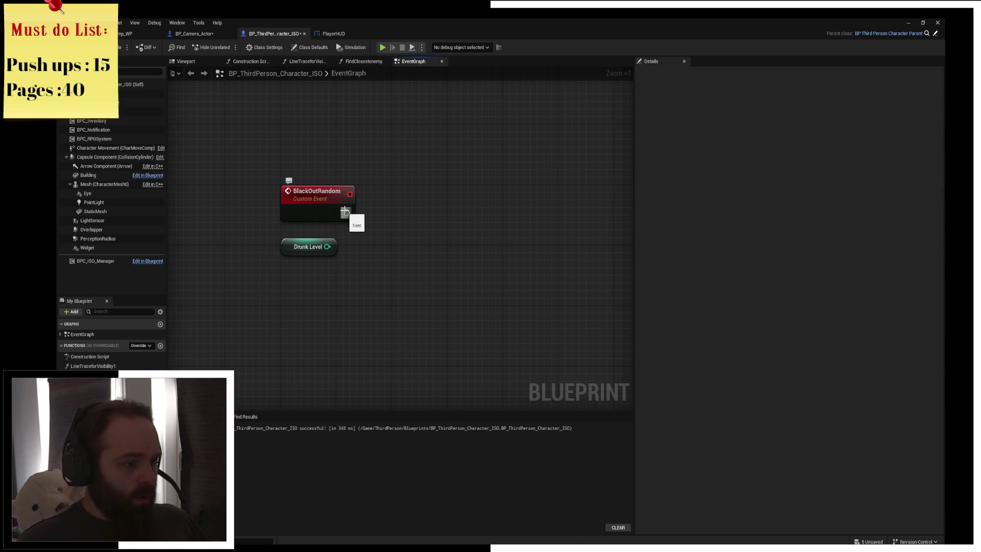
pyautogui.moveTo(345, 211); pyautogui.dragTo(435, 217)
# - Add a For Loop after the BlackOutRandom event, next to the event
pyautogui.write('del')
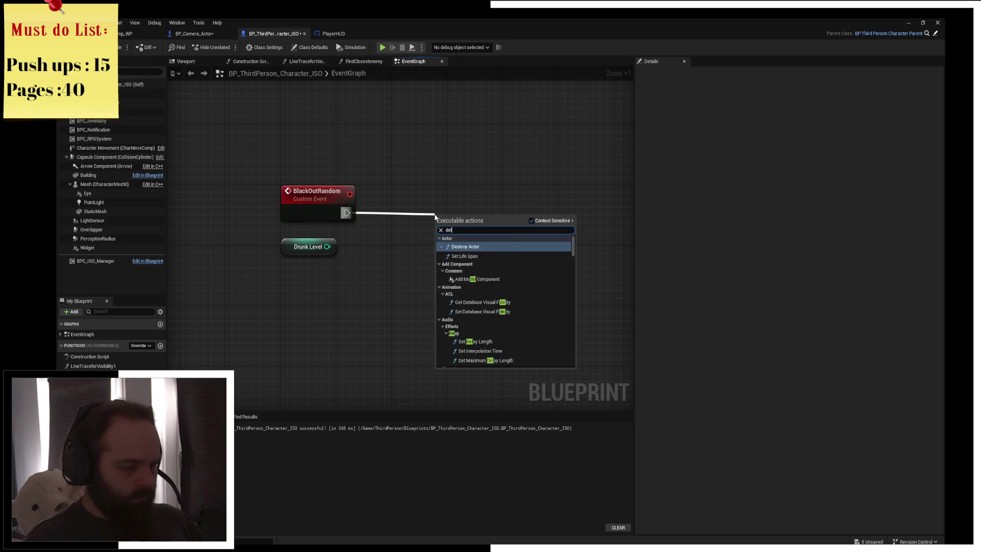
pyautogui.write('ay')
pyautogui.hotkey('ctrl', 'a')
pyautogui.write('for loop')
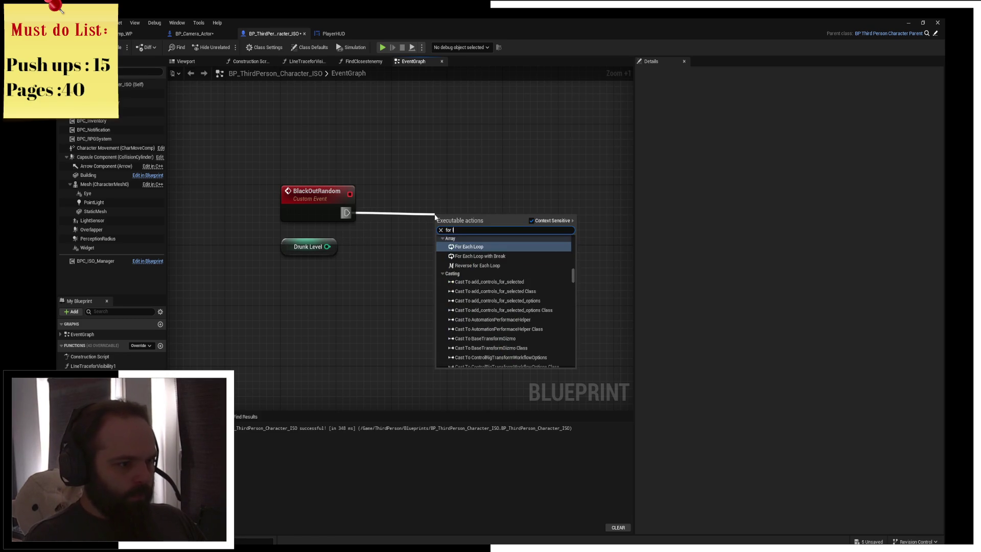
pyautogui.press('Down')
pyautogui.press('Down')
pyautogui.press('Down')
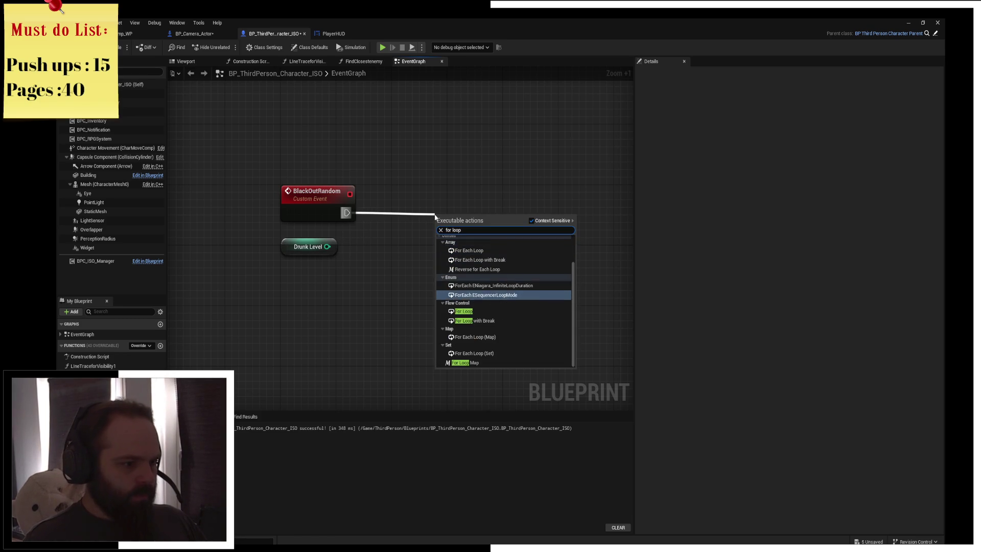
pyautogui.press('Return')
pyautogui.moveTo(441, 215)
pyautogui.mouseDown()
pyautogui.moveTo(440, 200)
pyautogui.moveTo(400, 200)
pyautogui.mouseUp()
# - Wire Drunk Level into the For Loop's Last Index
pyautogui.moveTo(326, 246); pyautogui.dragTo(405, 249)
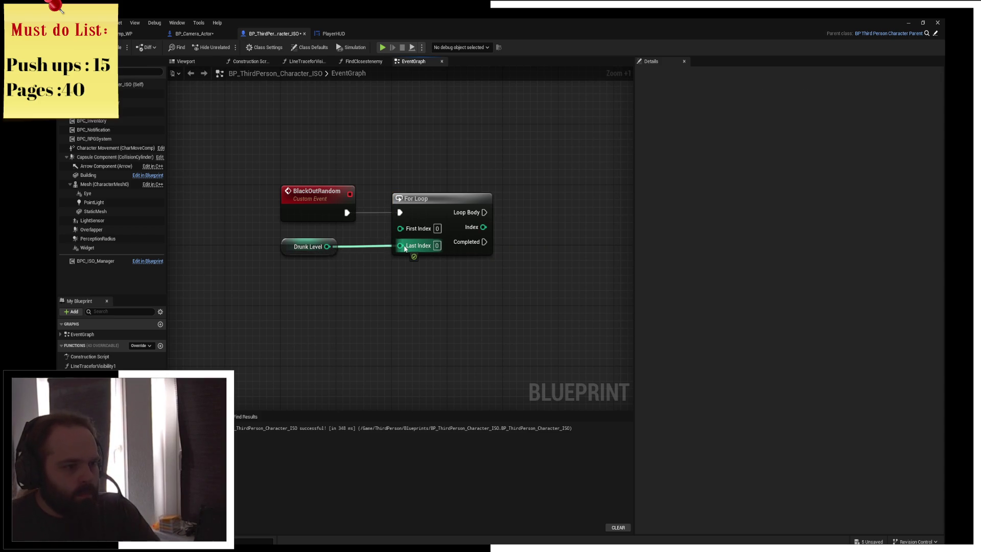
pyautogui.moveTo(290, 251); pyautogui.dragTo(290, 275)
pyautogui.click(294, 289)
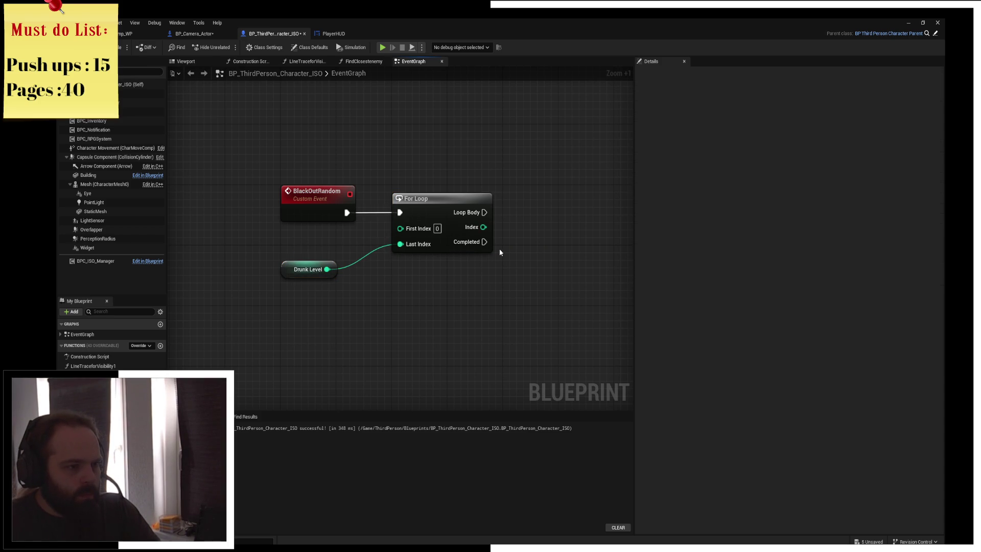
pyautogui.moveTo(498, 248); pyautogui.dragTo(391, 262)
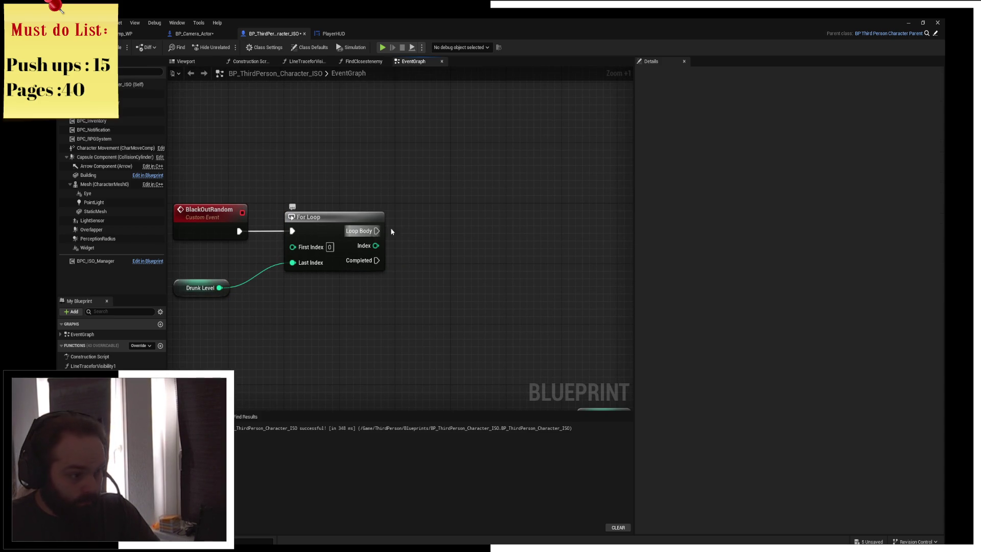
pyautogui.moveTo(413, 249)
pyautogui.mouseDown()
pyautogui.moveTo(484, 247)
pyautogui.moveTo(452, 262)
pyautogui.mouseUp()
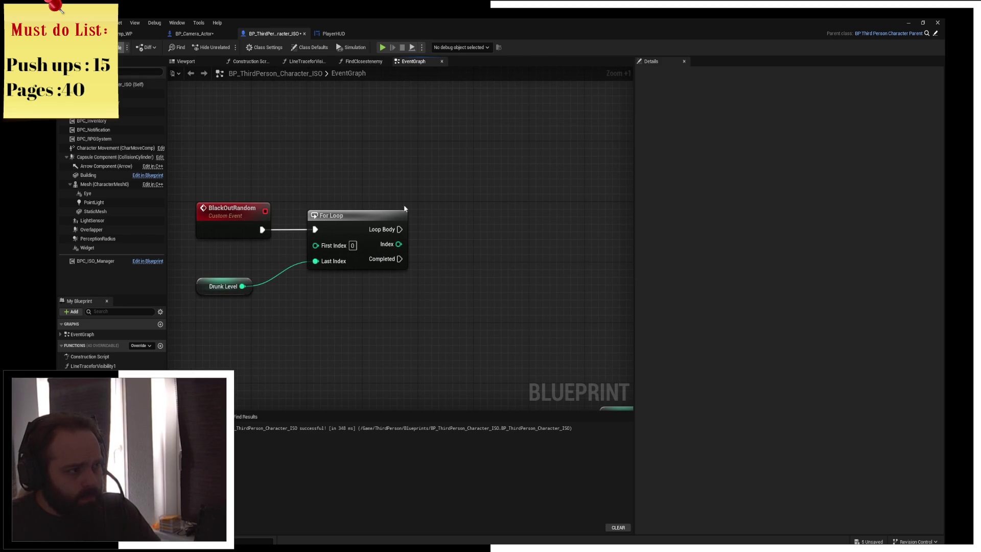
# - Add a 0.2-second Delay on the For Loop's Loop Body, aligned with the loop
pyautogui.moveTo(431, 212)
pyautogui.mouseDown()
pyautogui.moveTo(459, 219)
pyautogui.moveTo(460, 240)
pyautogui.moveTo(490, 238)
pyautogui.mouseUp()
pyautogui.write('delay')
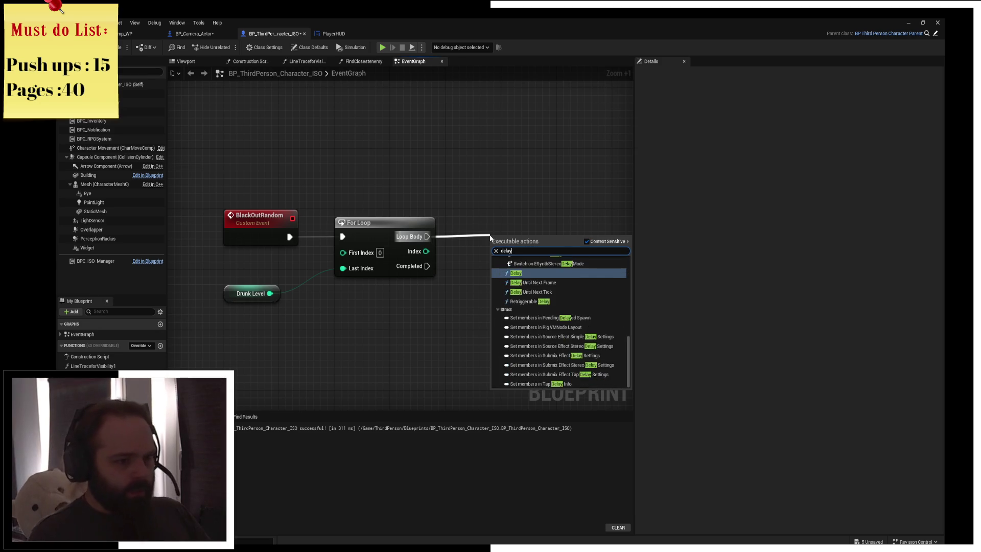
pyautogui.press('Return')
pyautogui.moveTo(490, 235); pyautogui.dragTo(469, 220)
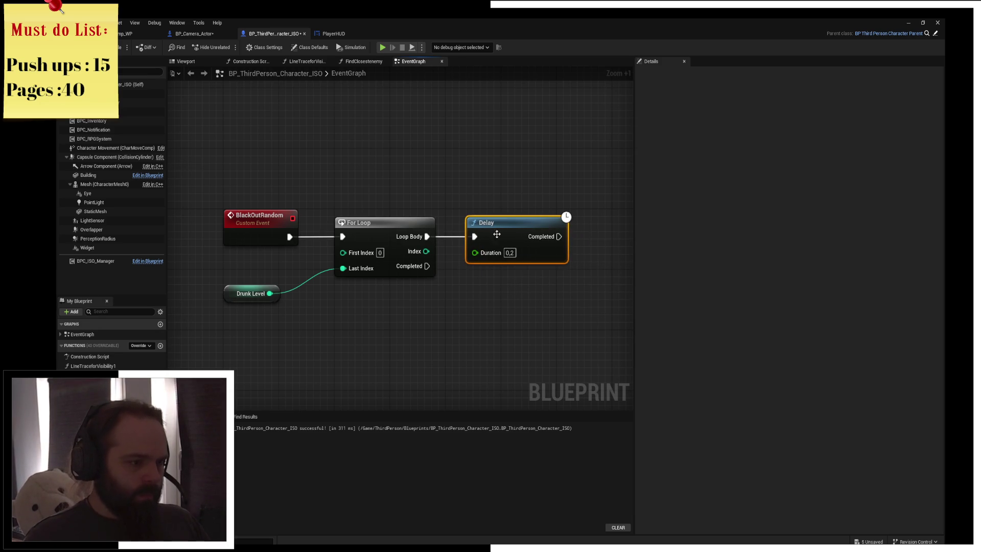
pyautogui.click(458, 167)
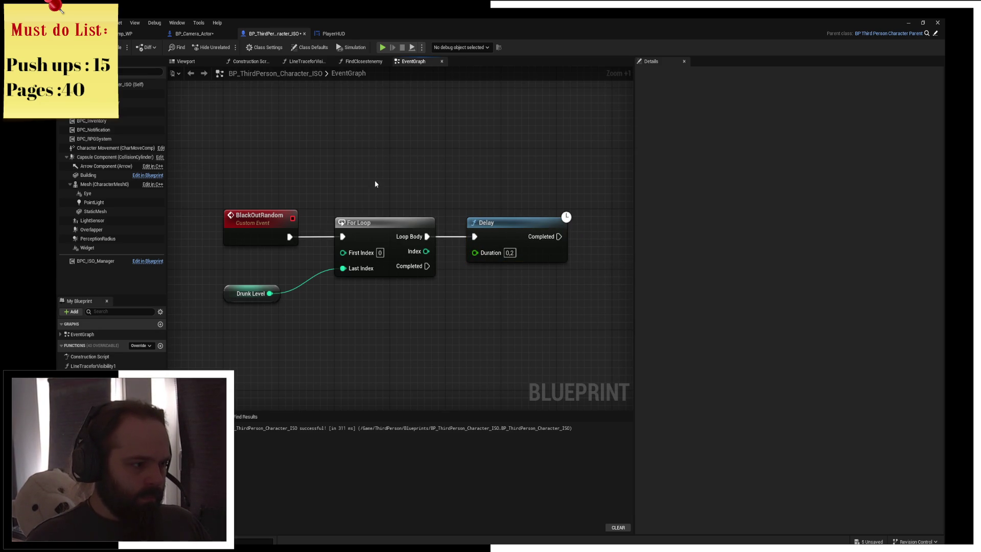
# - Add a Divide node fed by Drunk Level's output
pyautogui.rightClick(366, 153)
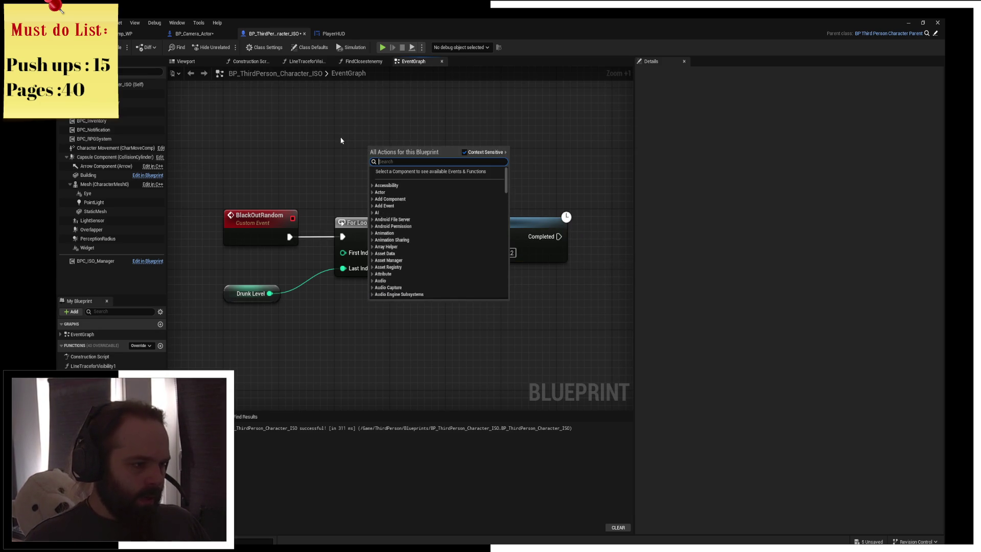
pyautogui.click(352, 159)
pyautogui.moveTo(269, 296)
pyautogui.mouseDown()
pyautogui.moveTo(350, 188)
pyautogui.moveTo(349, 162)
pyautogui.mouseUp()
pyautogui.write('divide')
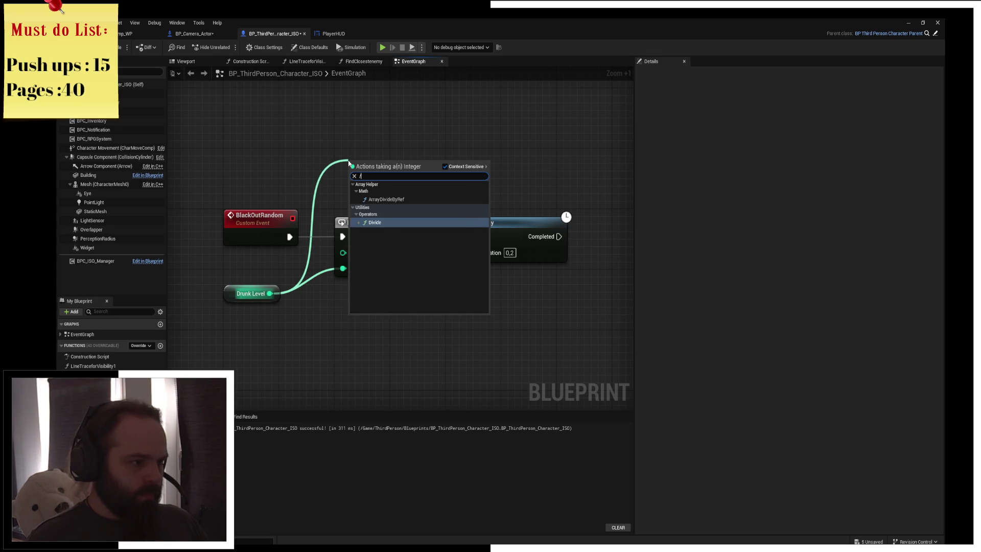
pyautogui.press('Return')
# - Set the divisor to 60 and wire the Divide result into Last Index
pyautogui.moveTo(402, 202)
pyautogui.mouseDown()
pyautogui.moveTo(450, 240)
pyautogui.moveTo(510, 245)
pyautogui.mouseUp()
pyautogui.moveTo(388, 223); pyautogui.dragTo(409, 222)
pyautogui.click(448, 180)
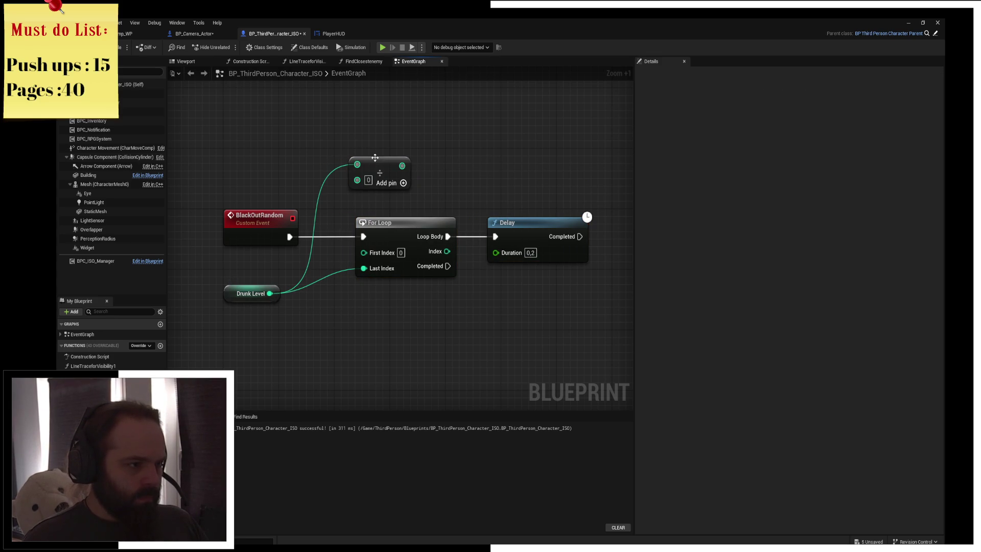
pyautogui.moveTo(374, 157); pyautogui.dragTo(363, 174)
pyautogui.write('60')
pyautogui.moveTo(398, 165); pyautogui.dragTo(364, 268)
# - Rearrange Drunk Level, Divide, For Loop and Delay with more spacing between them
pyautogui.moveTo(248, 300)
pyautogui.mouseDown()
pyautogui.moveTo(261, 171)
pyautogui.moveTo(242, 171)
pyautogui.mouseUp()
pyautogui.click(368, 165)
pyautogui.moveTo(368, 165); pyautogui.dragTo(315, 164)
pyautogui.moveTo(214, 142)
pyautogui.mouseDown()
pyautogui.moveTo(276, 169)
pyautogui.moveTo(315, 164)
pyautogui.mouseUp()
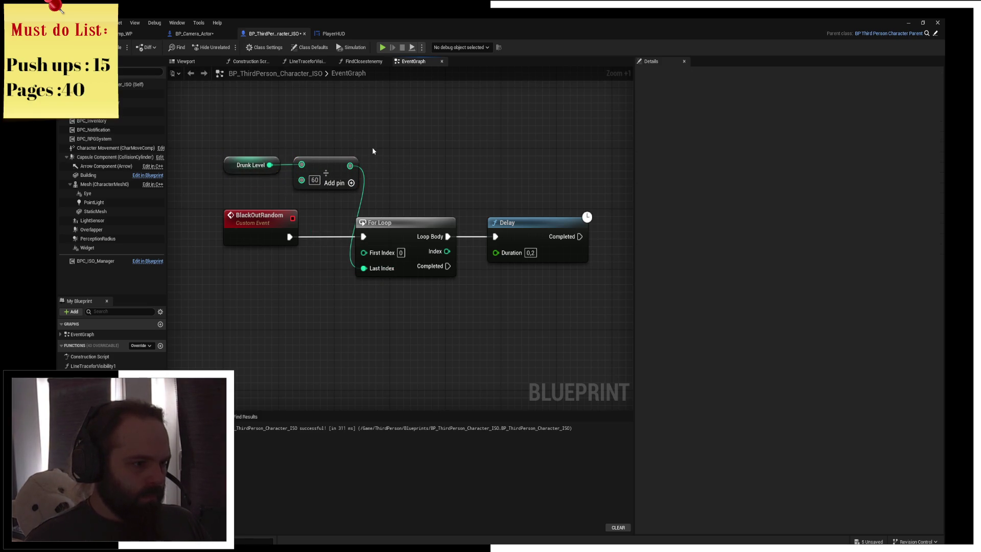
pyautogui.moveTo(377, 198); pyautogui.dragTo(567, 265)
pyautogui.moveTo(374, 234); pyautogui.dragTo(409, 235)
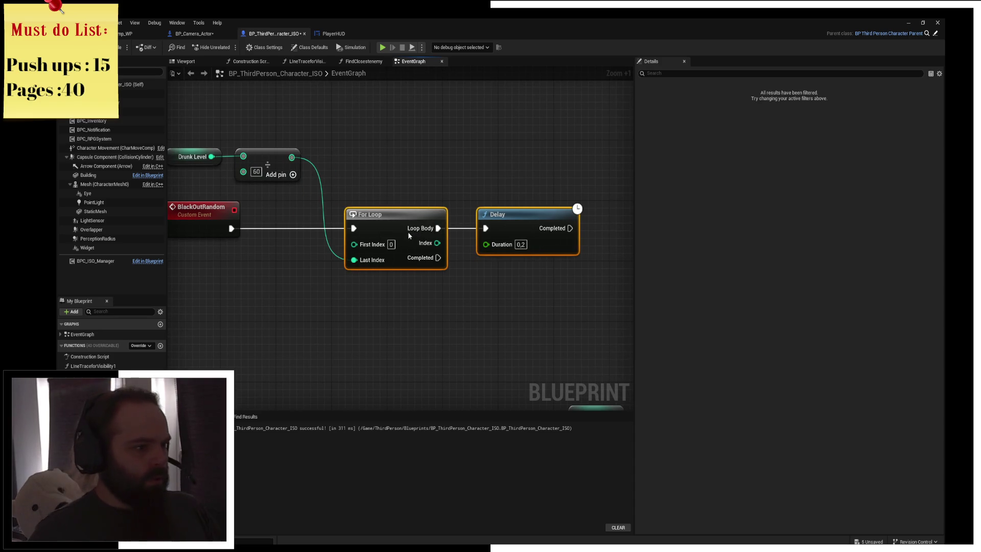
pyautogui.click(423, 182)
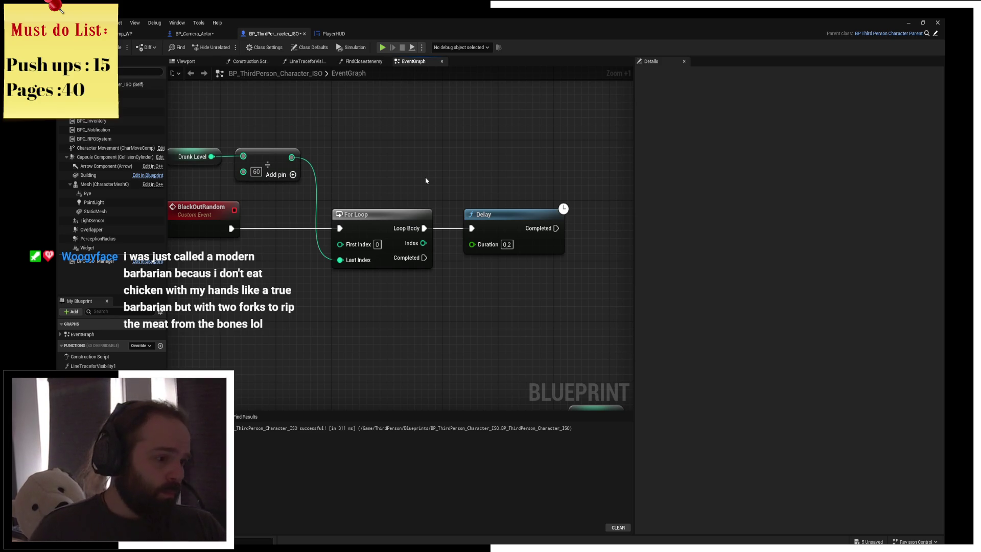
pyautogui.moveTo(437, 205)
pyautogui.mouseDown()
pyautogui.moveTo(400, 164)
pyautogui.moveTo(446, 202)
pyautogui.moveTo(535, 202)
pyautogui.mouseUp()
pyautogui.click(332, 163)
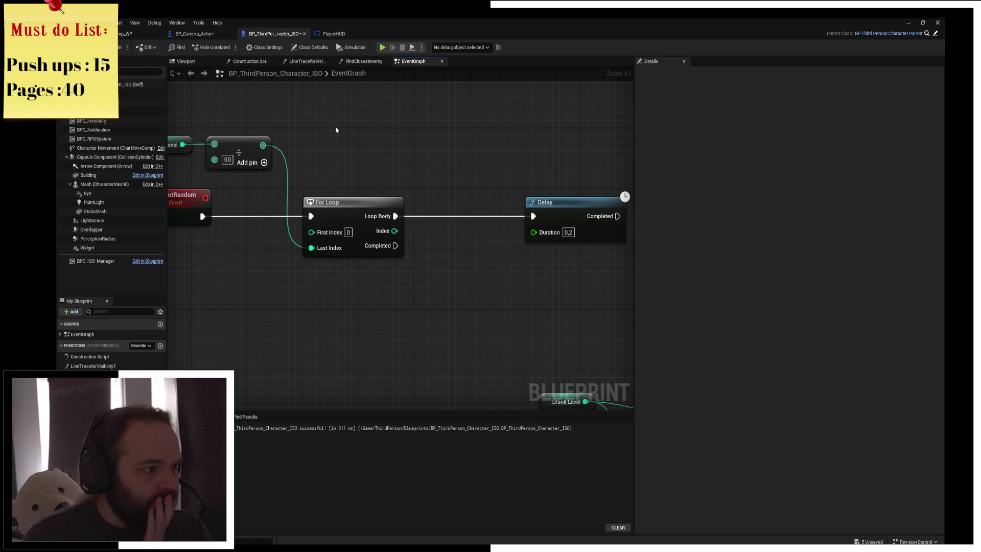
# - Move the Delay node closer to the For Loop
pyautogui.moveTo(266, 132); pyautogui.dragTo(463, 147)
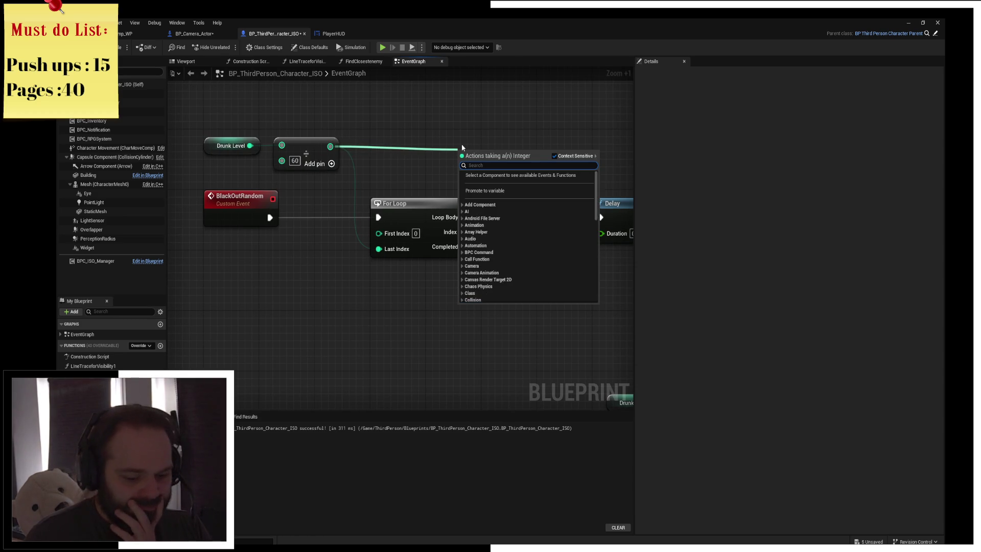
pyautogui.write('/')
pyautogui.press('Escape')
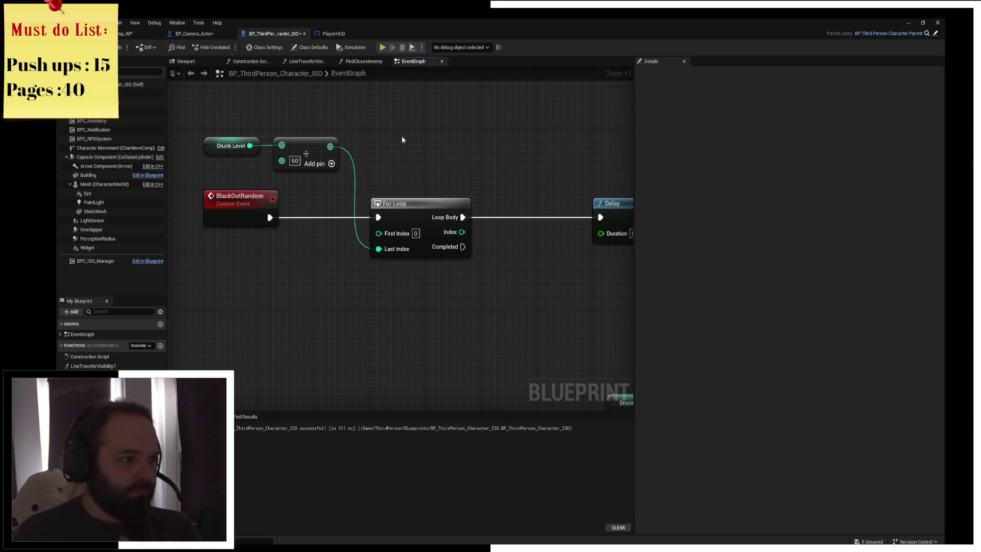
pyautogui.moveTo(402, 136); pyautogui.dragTo(348, 147)
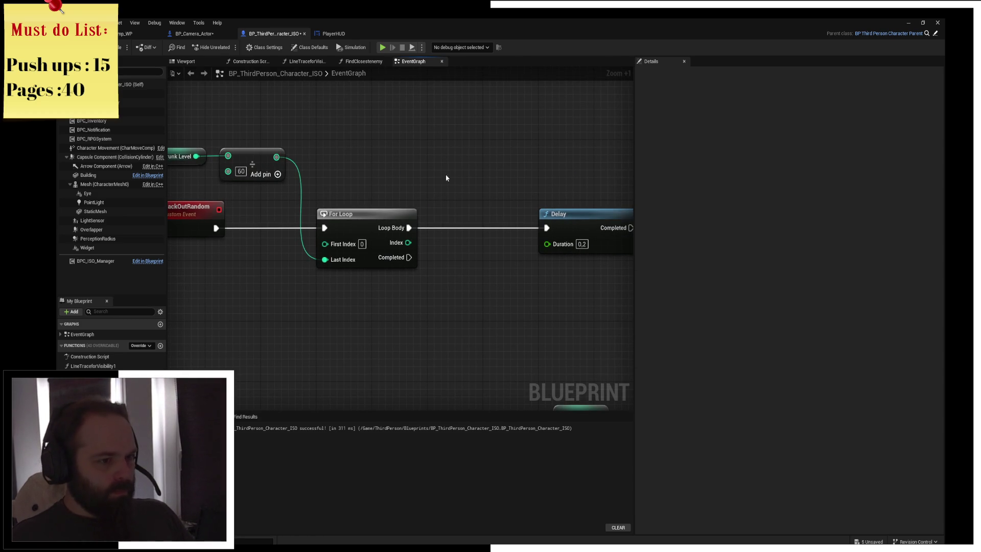
pyautogui.moveTo(564, 217)
pyautogui.mouseDown()
pyautogui.moveTo(515, 218)
pyautogui.moveTo(575, 228)
pyautogui.mouseUp()
pyautogui.click(485, 194)
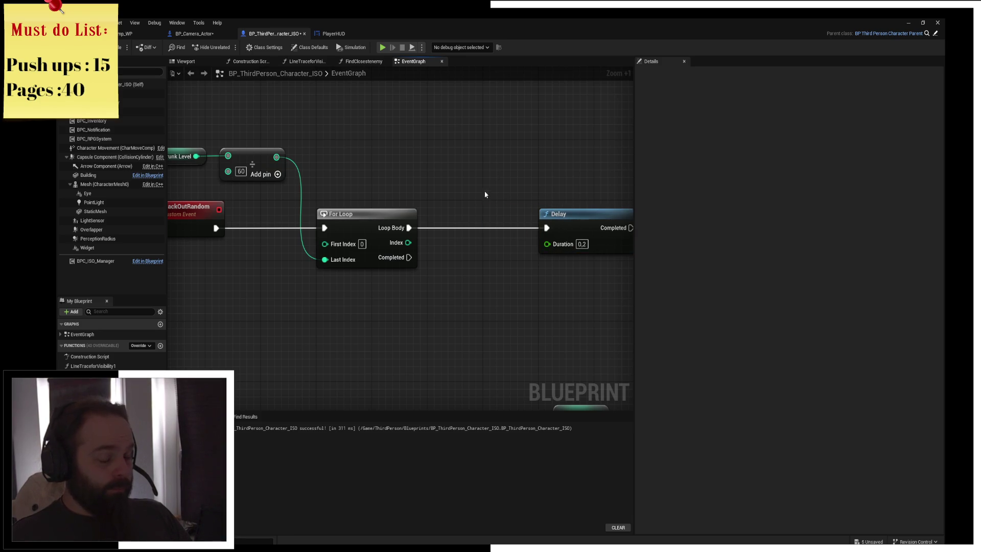
# - Place Drunk Level and the Divide node below BlackOutRandom and frame the whole chain
pyautogui.moveTo(369, 168); pyautogui.dragTo(415, 180)
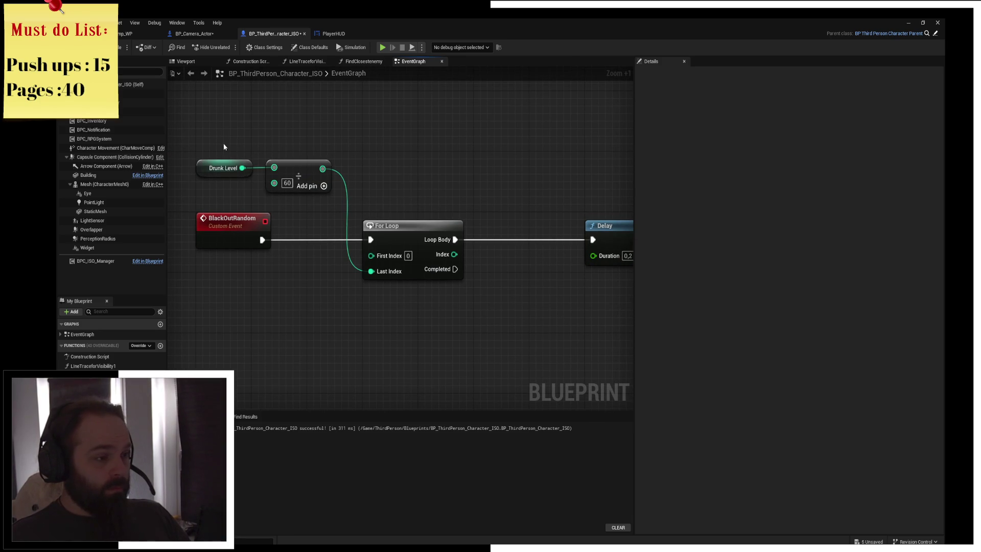
pyautogui.moveTo(224, 147); pyautogui.dragTo(335, 196)
pyautogui.moveTo(293, 162)
pyautogui.mouseDown()
pyautogui.moveTo(293, 275)
pyautogui.moveTo(308, 282)
pyautogui.mouseUp()
pyautogui.click(337, 211)
pyautogui.click(358, 224)
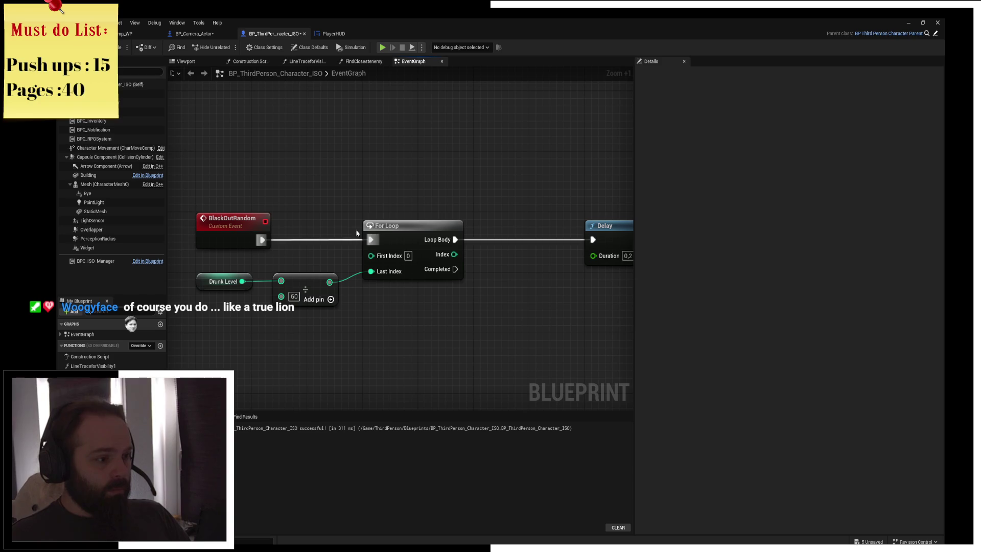
pyautogui.rightClick(406, 169)
pyautogui.click(408, 127)
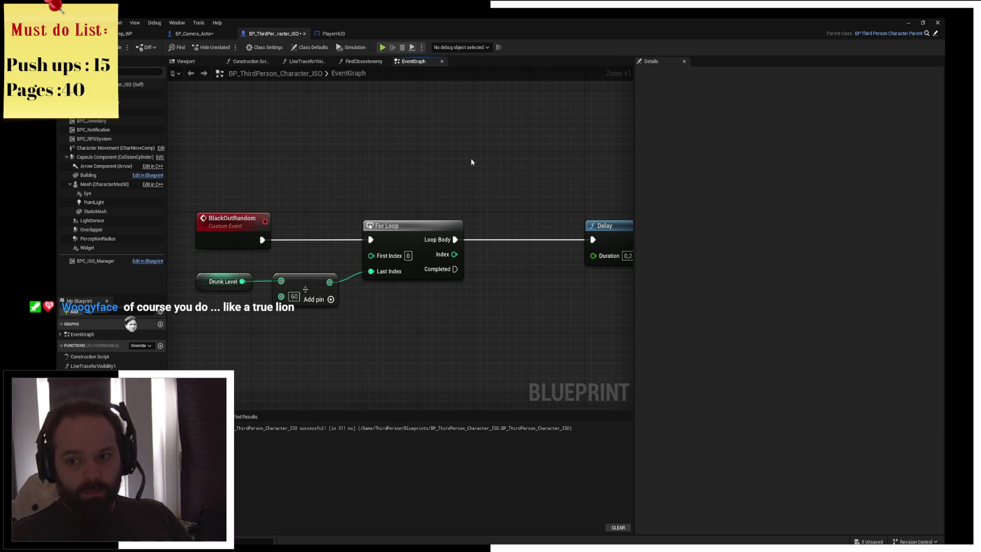
pyautogui.moveTo(471, 162); pyautogui.dragTo(424, 167)
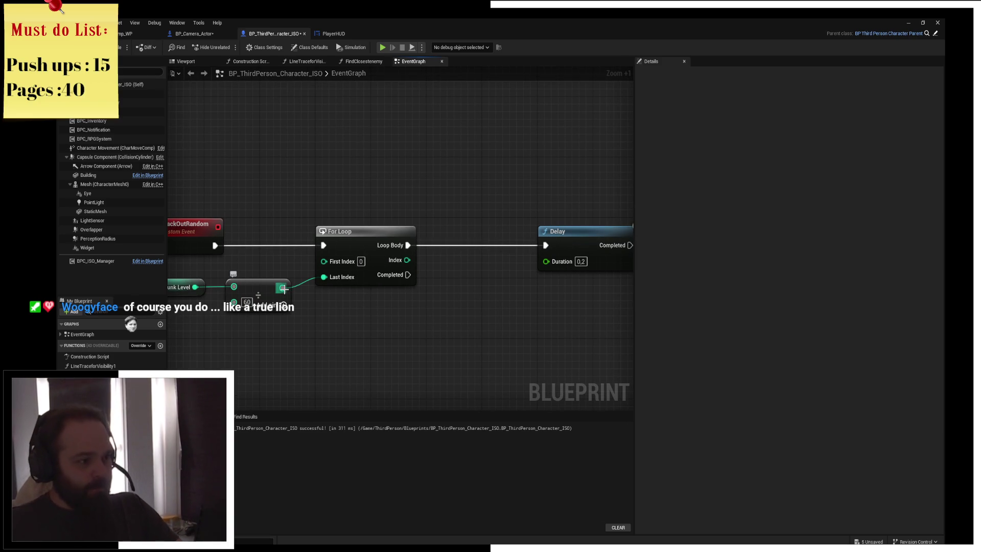
pyautogui.moveTo(352, 336); pyautogui.dragTo(438, 335)
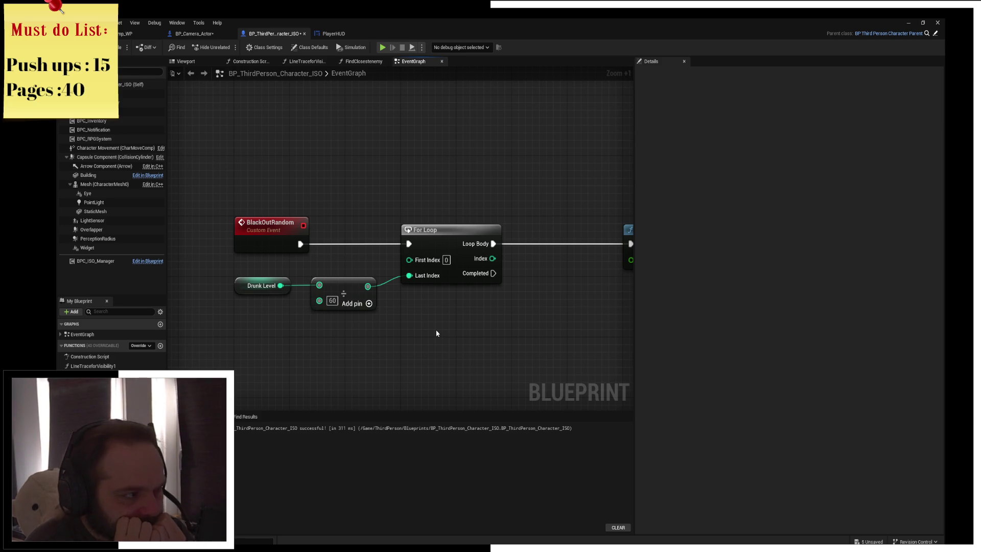
pyautogui.scroll(-2, 452, 334)
pyautogui.moveTo(459, 278)
pyautogui.mouseDown()
pyautogui.moveTo(449, 265)
pyautogui.moveTo(427, 281)
pyautogui.moveTo(492, 287)
pyautogui.mouseUp()
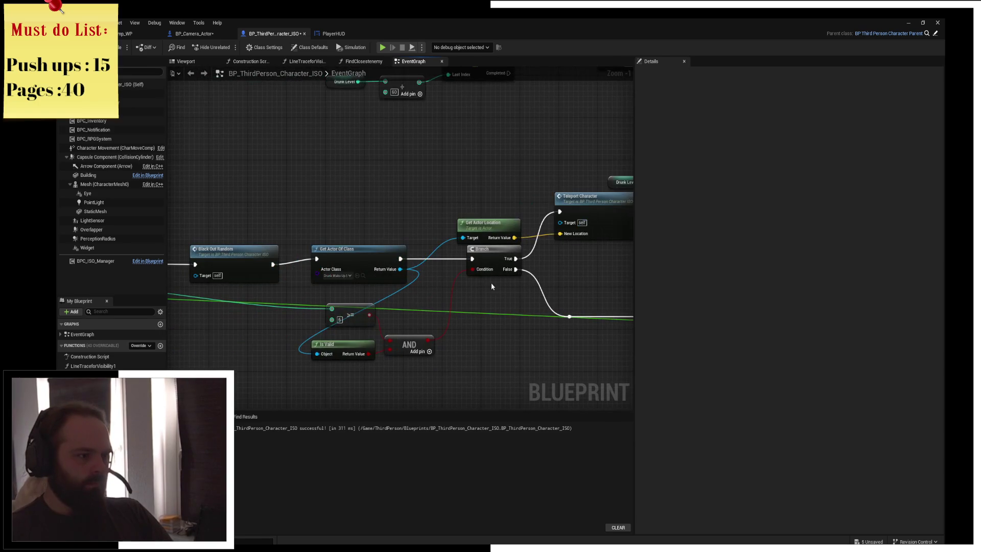
pyautogui.moveTo(493, 323)
pyautogui.mouseDown()
pyautogui.moveTo(421, 288)
pyautogui.moveTo(512, 263)
pyautogui.moveTo(409, 350)
pyautogui.moveTo(427, 382)
pyautogui.mouseUp()
pyautogui.moveTo(477, 265); pyautogui.dragTo(427, 275)
pyautogui.click(420, 185)
pyautogui.keyDown('shift'); pyautogui.click(340, 234); pyautogui.keyUp('shift')
pyautogui.keyDown('shift'); pyautogui.click(258, 143); pyautogui.keyUp('shift')
pyautogui.moveTo(332, 241); pyautogui.dragTo(326, 187)
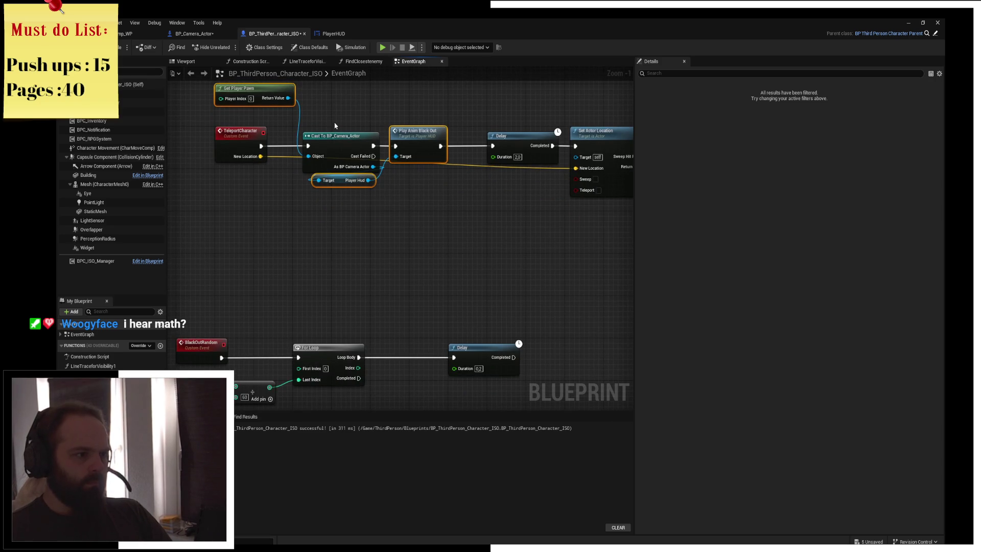
pyautogui.click(414, 255)
pyautogui.click(417, 134)
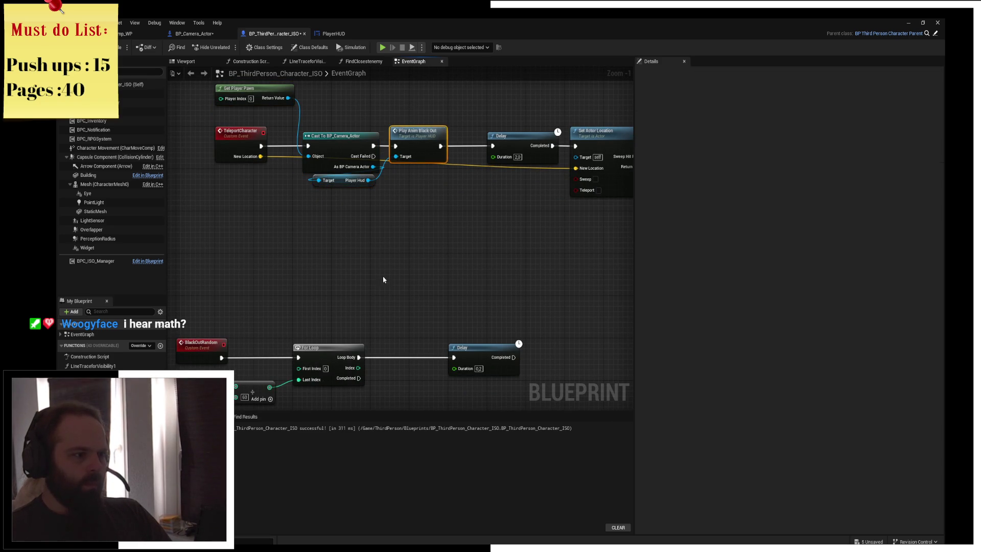
pyautogui.moveTo(384, 279); pyautogui.dragTo(400, 195)
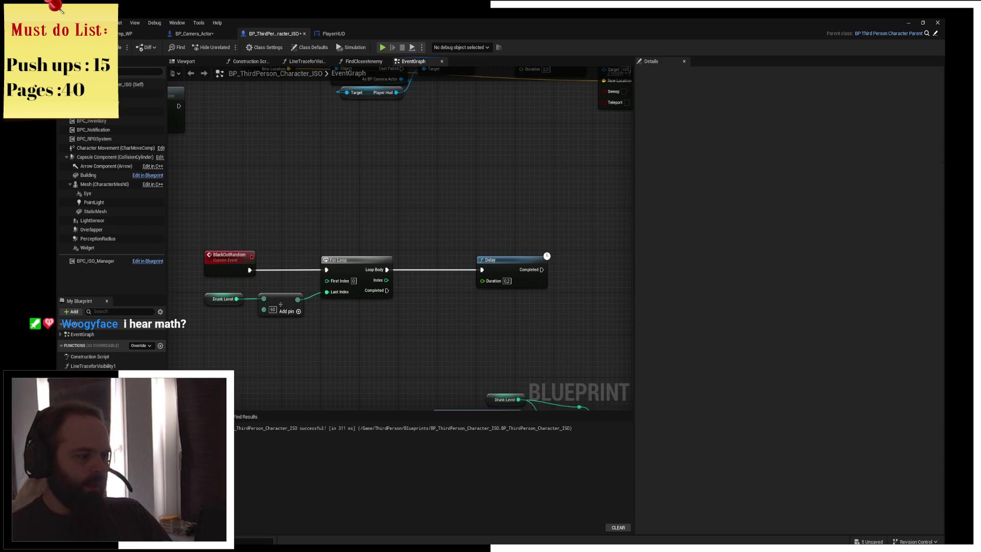
pyautogui.moveTo(365, 222); pyautogui.dragTo(324, 330)
# - Copy the Get Player Pawn, Cast and Play Anim Black Out nodes and paste them near the loop
pyautogui.moveTo(444, 214)
pyautogui.mouseDown()
pyautogui.moveTo(286, 118)
pyautogui.moveTo(200, 102)
pyautogui.mouseUp()
pyautogui.hotkey('ctrl', 'c')
pyautogui.moveTo(315, 297)
pyautogui.mouseDown()
pyautogui.moveTo(364, 225)
pyautogui.moveTo(293, 195)
pyautogui.mouseUp()
pyautogui.hotkey('ctrl', 'v')
pyautogui.moveTo(421, 275); pyautogui.dragTo(581, 274)
pyautogui.click(447, 215)
# - Wire Loop Body into the pasted Cast To BP_Camera_Actor and onward from Play Anim Black Out
pyautogui.moveTo(207, 139); pyautogui.dragTo(390, 247)
pyautogui.moveTo(322, 222)
pyautogui.mouseDown()
pyautogui.moveTo(342, 228)
pyautogui.moveTo(401, 290)
pyautogui.mouseUp()
pyautogui.click(386, 252)
pyautogui.moveTo(297, 279); pyautogui.dragTo(351, 281)
pyautogui.moveTo(480, 281)
pyautogui.mouseDown()
pyautogui.moveTo(554, 280)
pyautogui.moveTo(537, 281)
pyautogui.mouseUp()
pyautogui.click(328, 202)
# - Delete the leftover Delay node and move the four blackout nodes closer to the loop
pyautogui.moveTo(328, 202); pyautogui.dragTo(474, 310)
pyautogui.moveTo(459, 270)
pyautogui.mouseDown()
pyautogui.moveTo(498, 270)
pyautogui.moveTo(279, 153)
pyautogui.mouseUp()
pyautogui.click(566, 269)
pyautogui.press('Delete')
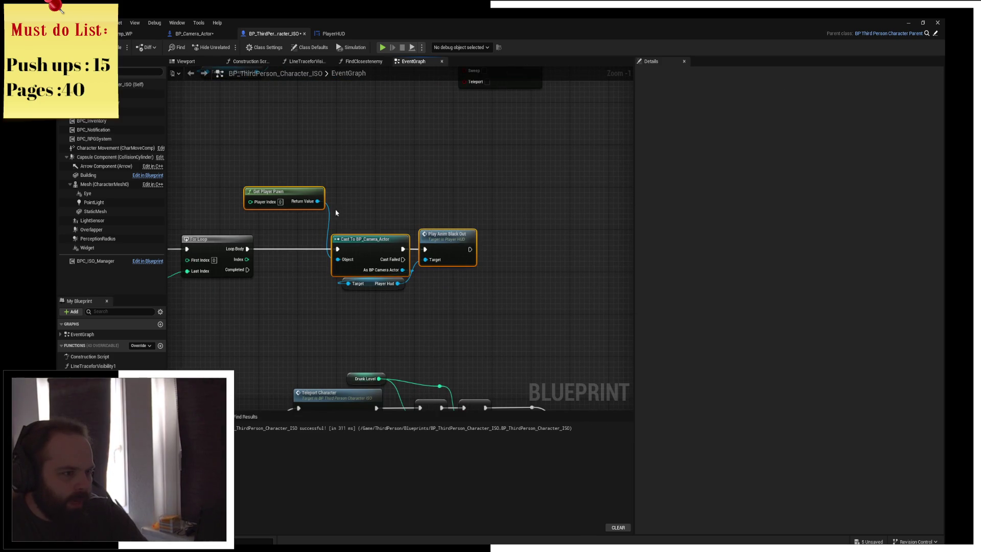
pyautogui.moveTo(378, 250); pyautogui.dragTo(466, 250)
pyautogui.moveTo(225, 191)
pyautogui.mouseDown()
pyautogui.moveTo(286, 191)
pyautogui.moveTo(344, 231)
pyautogui.mouseUp()
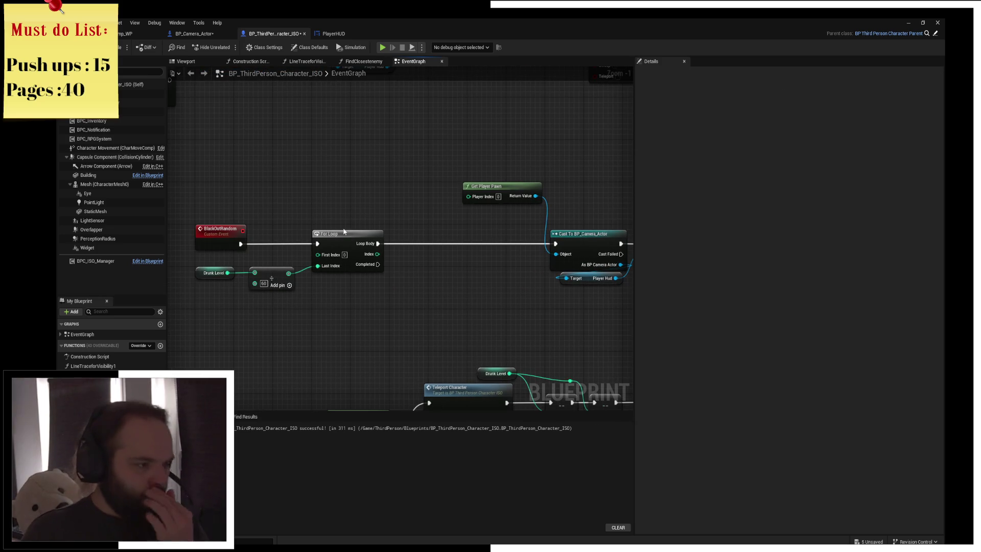
pyautogui.moveTo(404, 265); pyautogui.dragTo(357, 260)
pyautogui.moveTo(513, 200); pyautogui.dragTo(439, 145)
pyautogui.moveTo(545, 227)
pyautogui.mouseDown()
pyautogui.moveTo(592, 282)
pyautogui.moveTo(509, 241)
pyautogui.moveTo(462, 240)
pyautogui.moveTo(485, 236)
pyautogui.mouseUp()
pyautogui.click(496, 195)
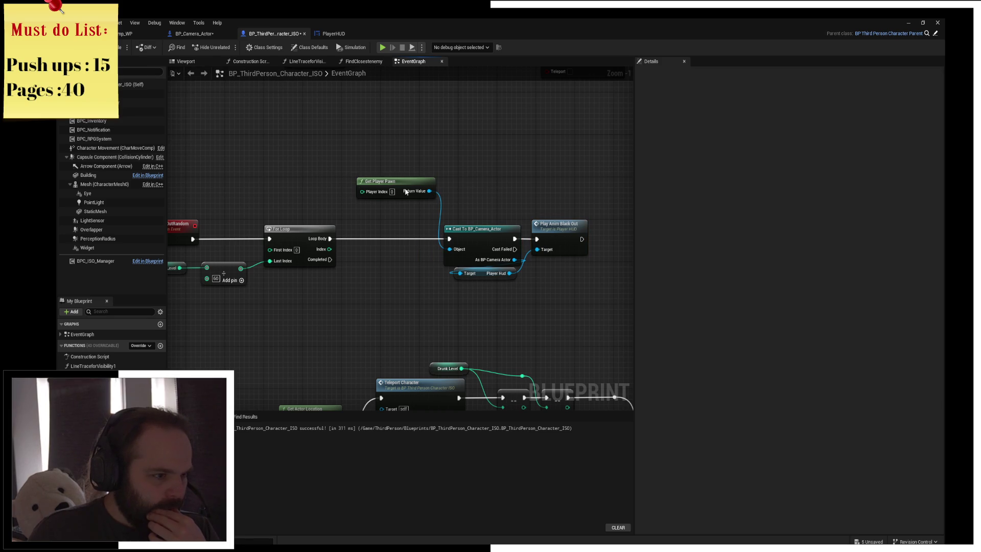
# - Inspect the Drunk Level variable and its math node
pyautogui.moveTo(404, 178); pyautogui.dragTo(399, 206)
pyautogui.moveTo(280, 257); pyautogui.dragTo(329, 293)
pyautogui.click(232, 270)
pyautogui.click(306, 271)
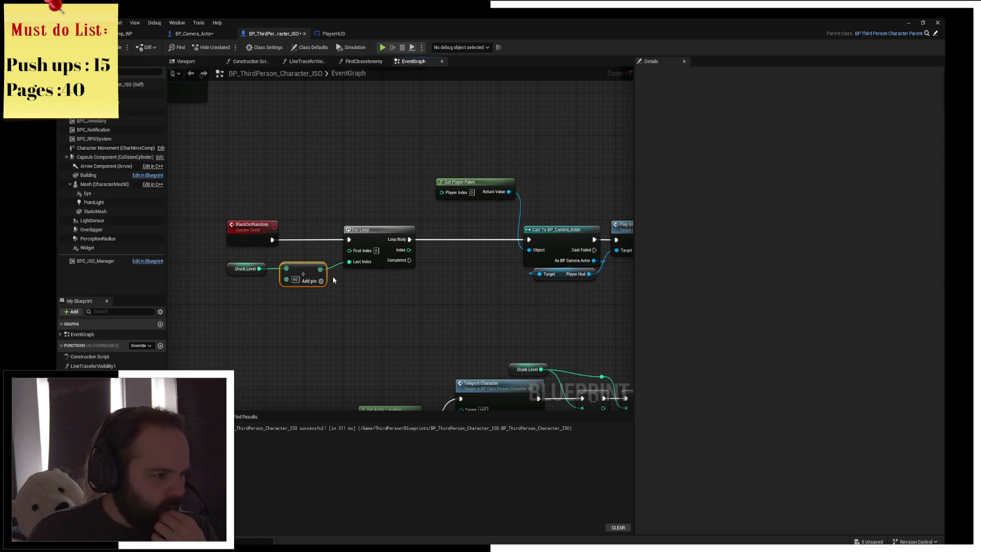
pyautogui.click(255, 270)
pyautogui.click(281, 270)
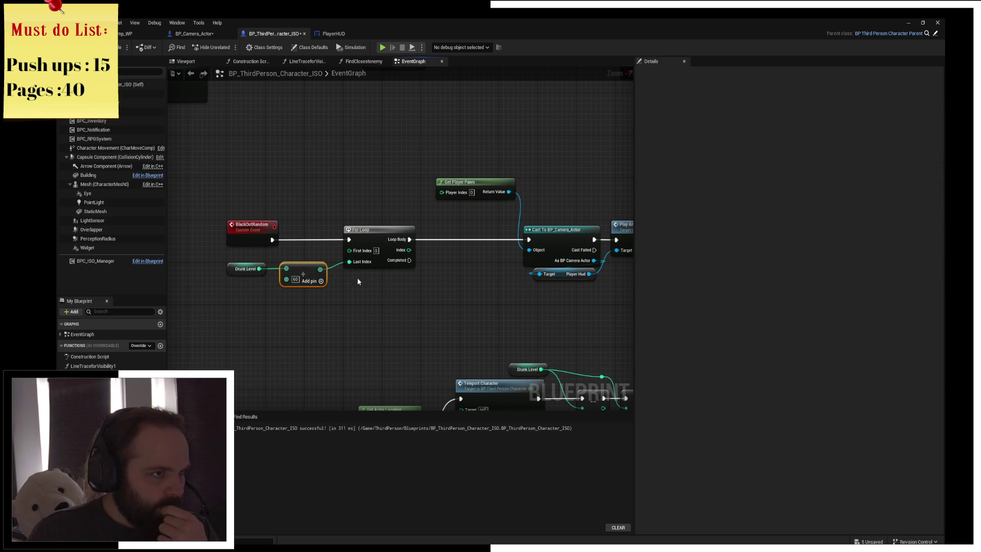
pyautogui.moveTo(399, 271); pyautogui.dragTo(390, 268)
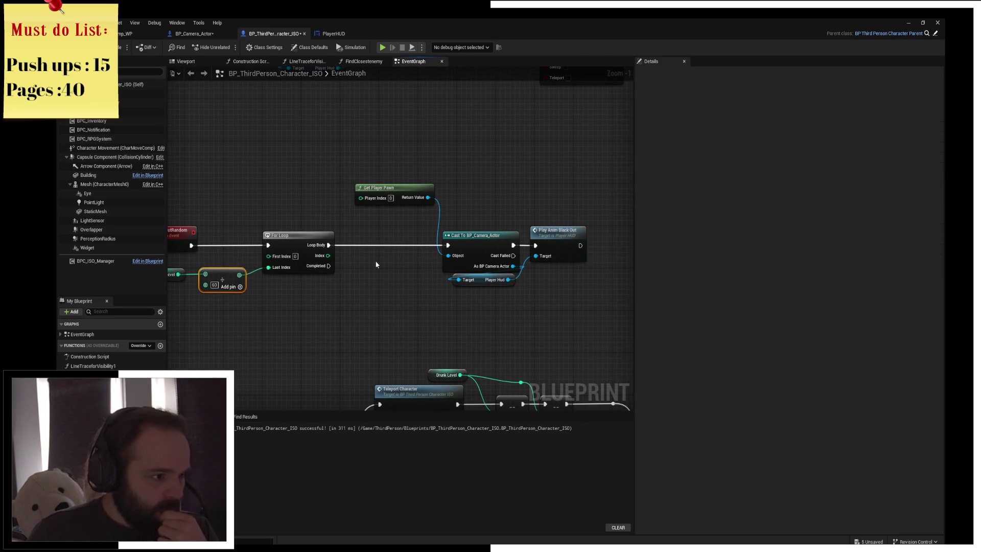
# - Insert a Delay node between the Loop Body and the Cast To BP_Camera_Actor
pyautogui.rightClick(376, 264)
pyautogui.write('delay')
pyautogui.press('Return')
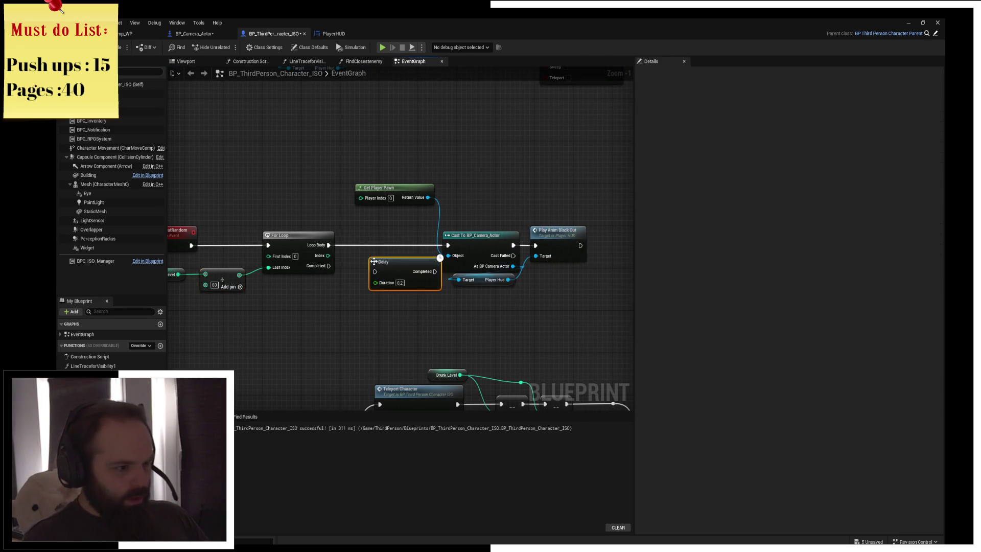
pyautogui.moveTo(390, 262)
pyautogui.mouseDown()
pyautogui.moveTo(371, 236)
pyautogui.moveTo(458, 250)
pyautogui.moveTo(449, 246)
pyautogui.mouseUp()
pyautogui.click(483, 200)
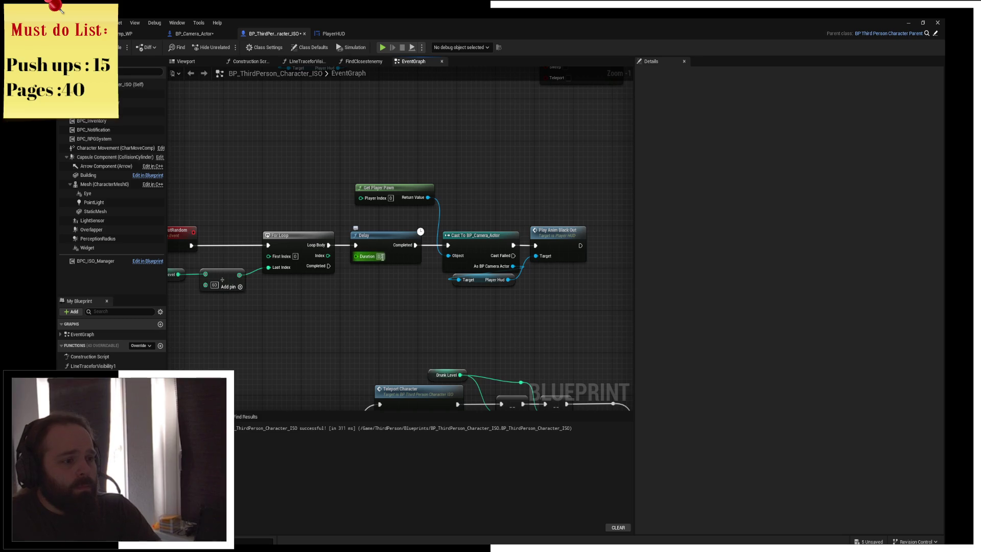
pyautogui.moveTo(392, 267); pyautogui.dragTo(422, 260)
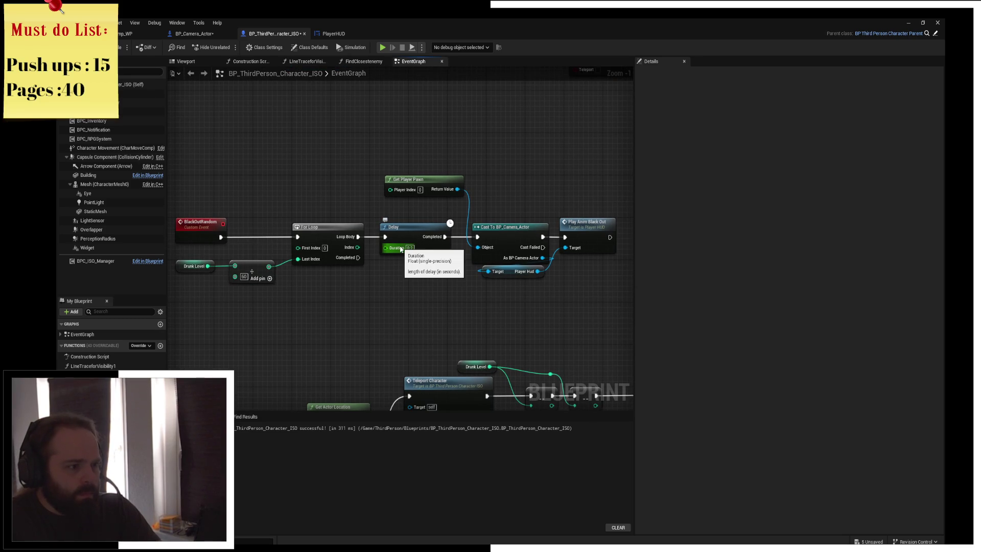
# - Add a float Add node from the Drunk Level math result
pyautogui.click(408, 247)
pyautogui.moveTo(268, 266); pyautogui.dragTo(322, 293)
pyautogui.write('ran')
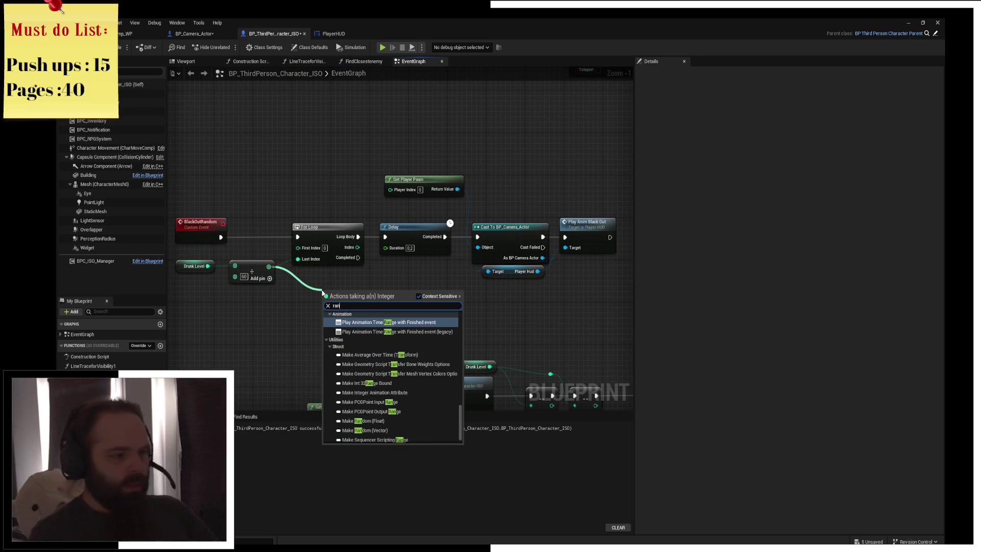
pyautogui.press('BackSpace')
pyautogui.press('BackSpace')
pyautogui.press('BackSpace')
pyautogui.write('+')
pyautogui.press('Return')
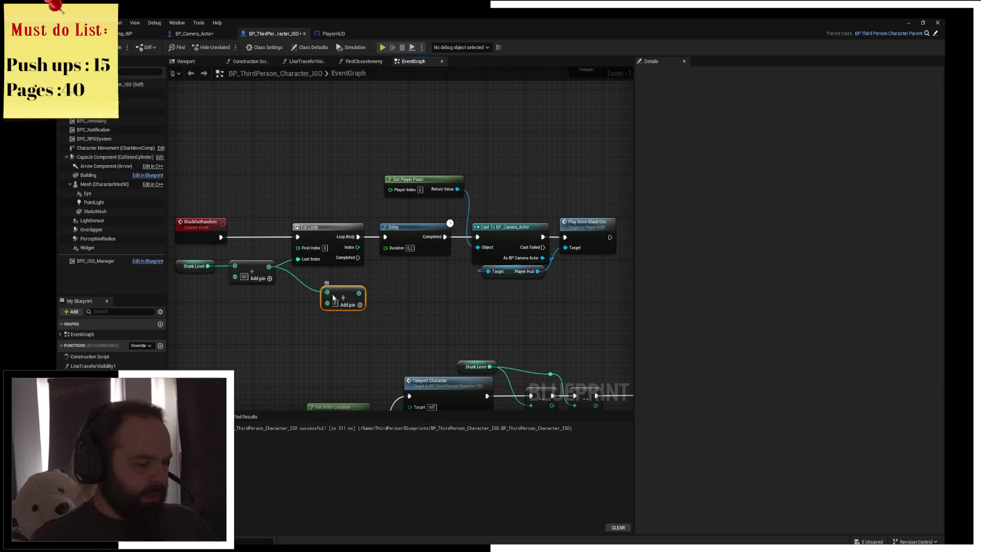
pyautogui.rightClick(358, 293)
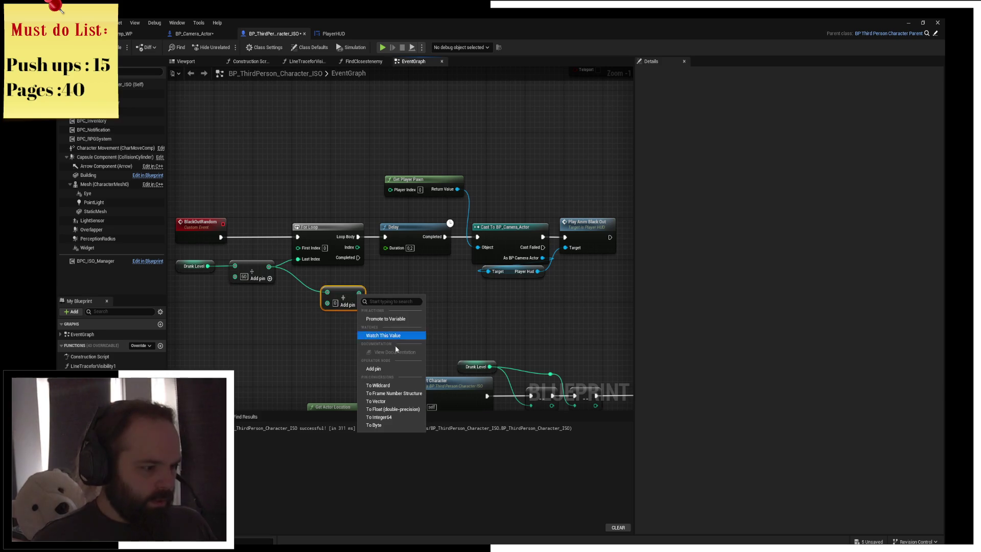
pyautogui.click(401, 409)
pyautogui.moveTo(339, 294)
pyautogui.mouseDown()
pyautogui.moveTo(331, 283)
pyautogui.moveTo(258, 326)
pyautogui.mouseUp()
# - Feed a Random Float in Range (-3.0 to 3.0) into the Add and wire it to Duration
pyautogui.write('random floati')
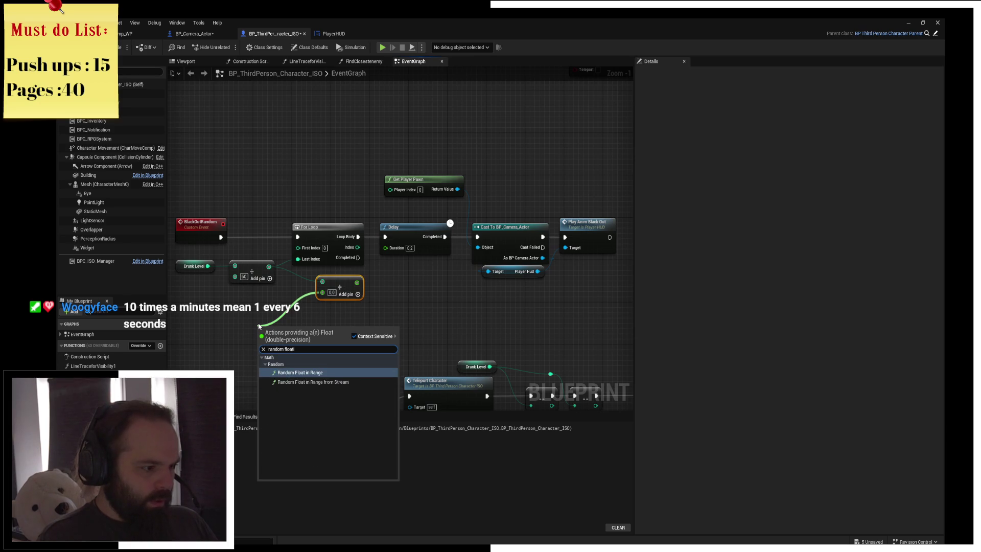
pyautogui.press('BackSpace')
pyautogui.write(' in range')
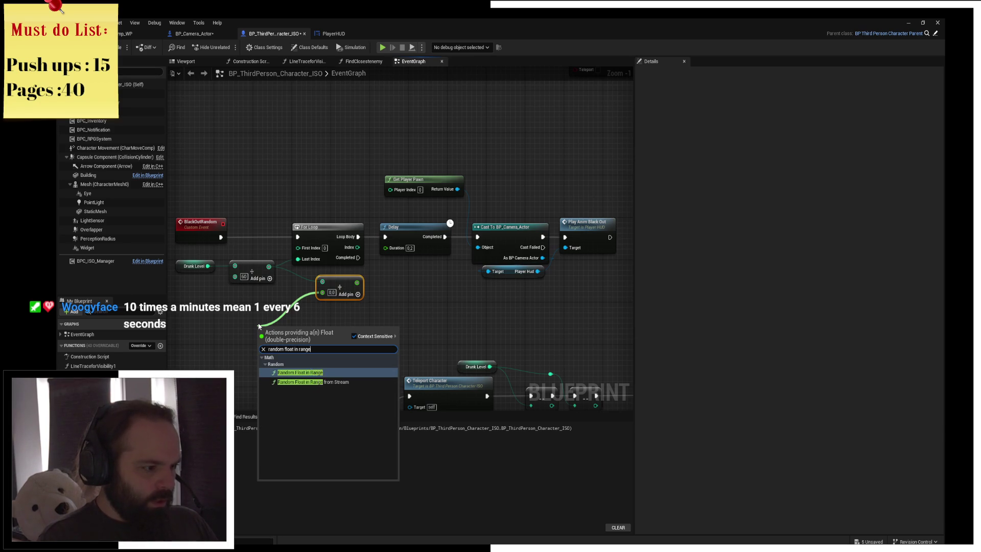
pyautogui.press('Return')
pyautogui.moveTo(261, 328); pyautogui.dragTo(237, 306)
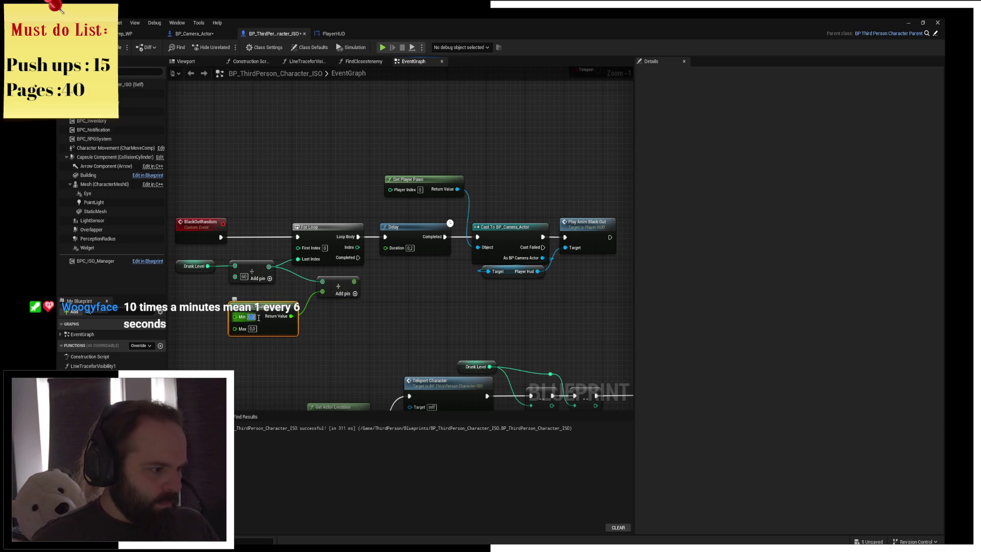
pyautogui.write('1')
pyautogui.press('Tab')
pyautogui.write('3')
pyautogui.hotkey('shift', 'Tab')
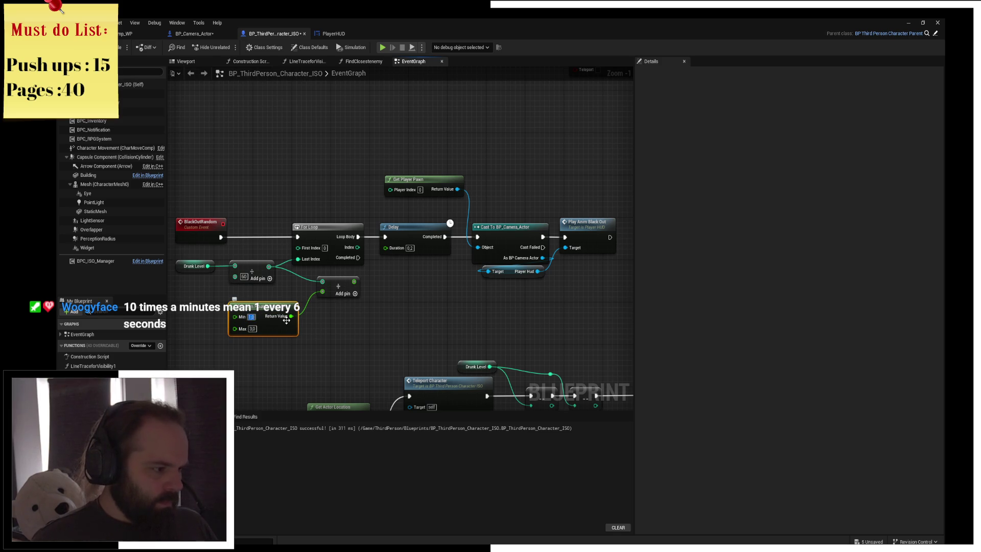
pyautogui.press('Return')
pyautogui.moveTo(354, 281); pyautogui.dragTo(385, 248)
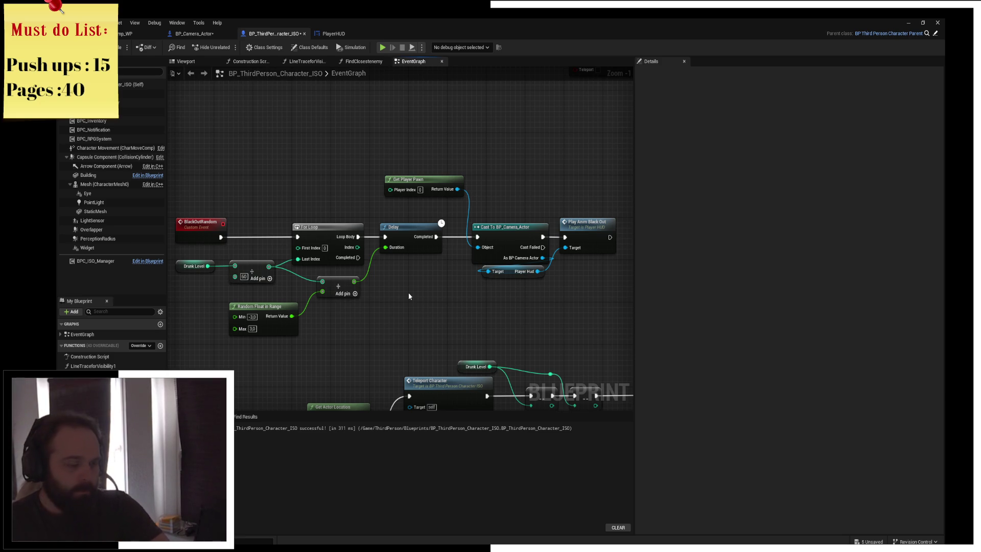
pyautogui.moveTo(418, 296)
pyautogui.mouseDown()
pyautogui.moveTo(435, 296)
pyautogui.moveTo(378, 292)
pyautogui.mouseUp()
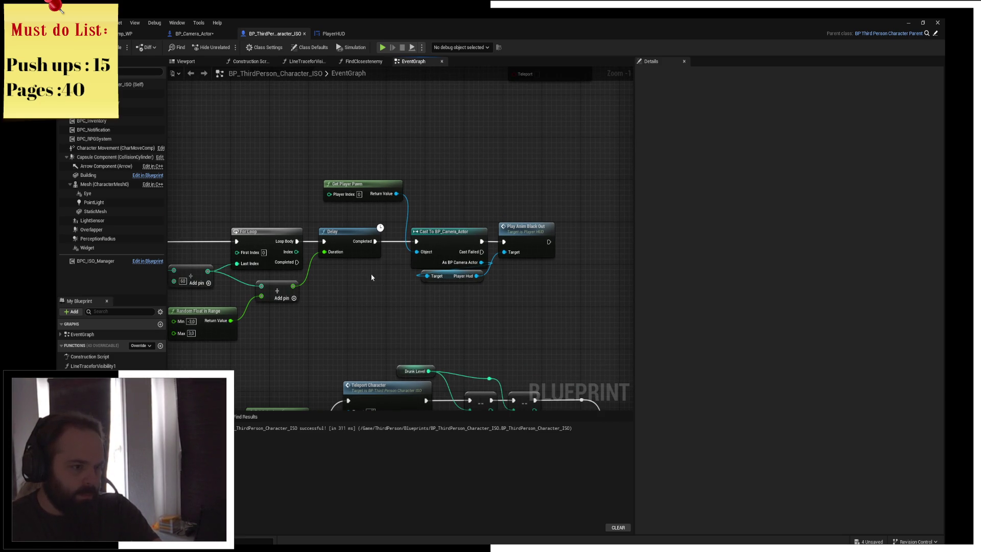
# - Append a Black Out Random call after the Retriggerable Delay chain and save the blueprint
pyautogui.moveTo(352, 187)
pyautogui.mouseDown()
pyautogui.moveTo(335, 207)
pyautogui.moveTo(494, 242)
pyautogui.moveTo(387, 257)
pyautogui.mouseUp()
pyautogui.moveTo(489, 257); pyautogui.dragTo(509, 260)
pyautogui.write('black out rand')
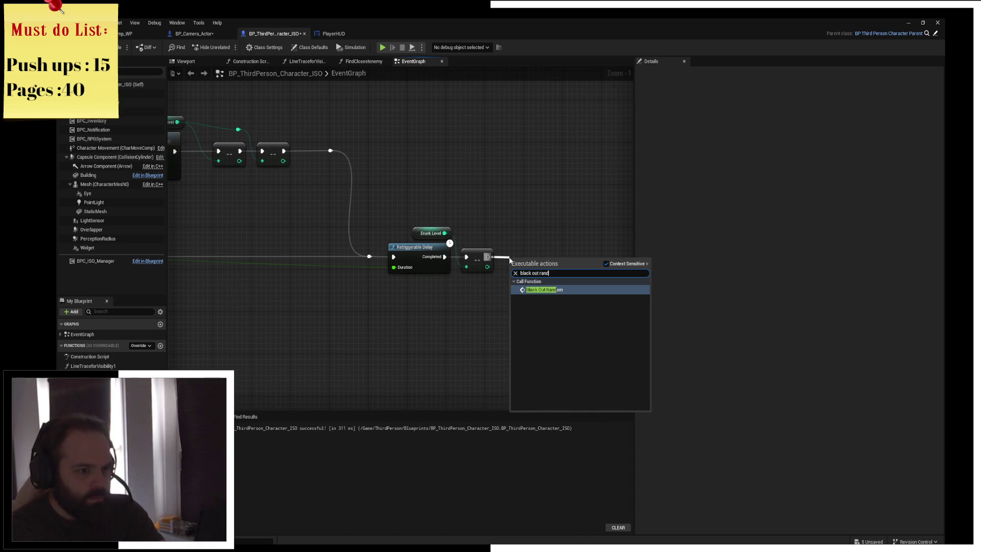
pyautogui.press('Return')
pyautogui.moveTo(526, 267); pyautogui.dragTo(521, 250)
pyautogui.hotkey('ctrl', 's')
pyautogui.scroll(-2, 480, 221)
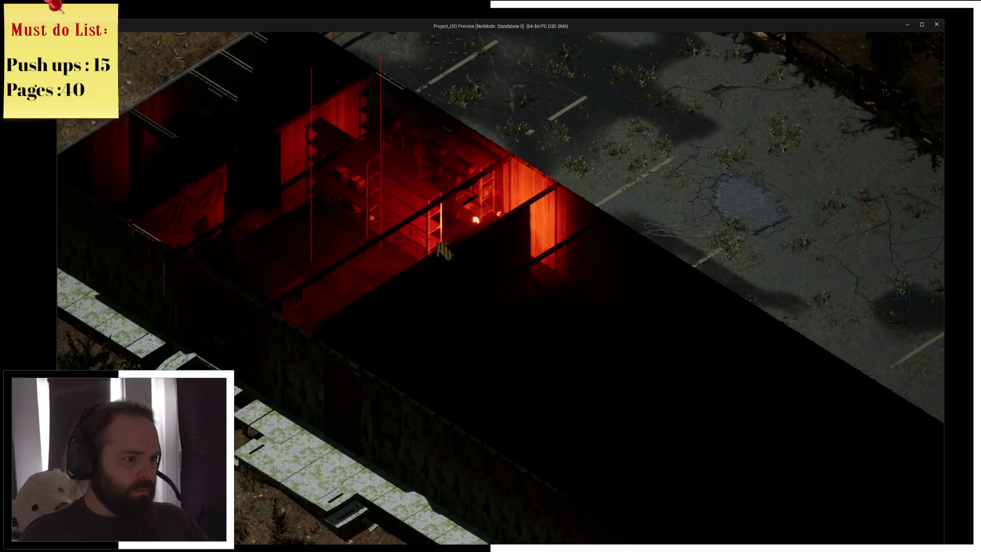
# - In the game preview, open and close the inventory, then walk the character
pyautogui.press('i')
pyautogui.moveTo(534, 105)
pyautogui.press('i')
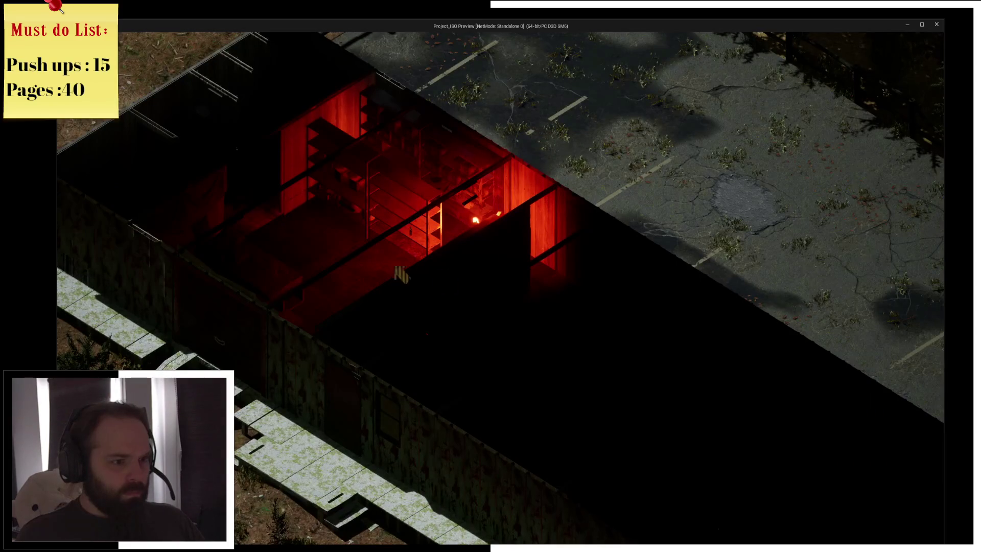
pyautogui.click(613, 365)
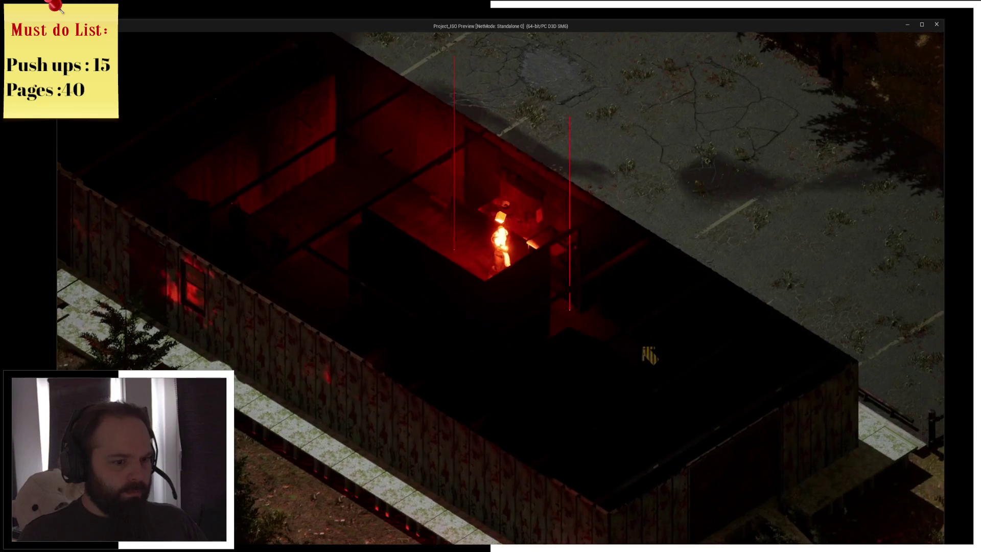
# - Rotate the camera with E and Q, zoom around, then close the preview
pyautogui.press('e')
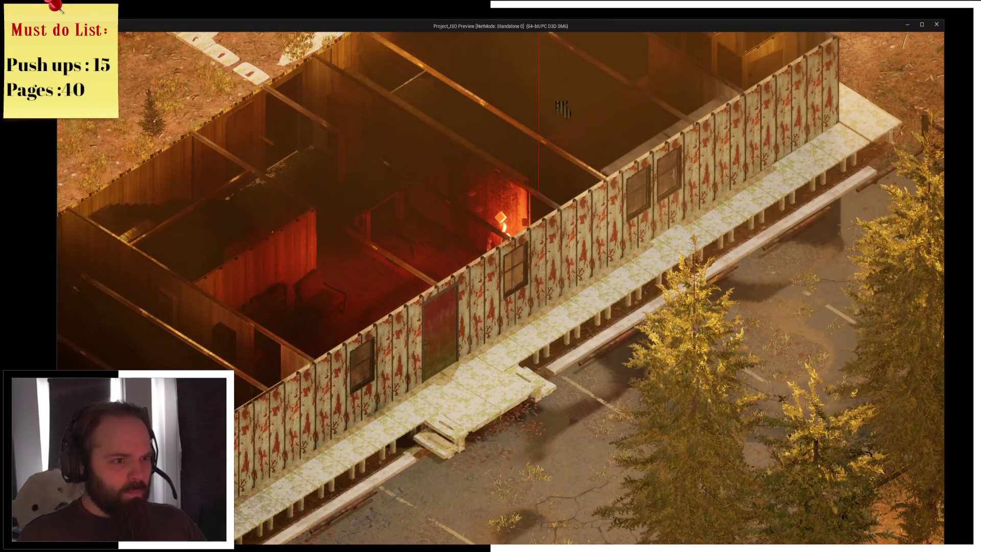
pyautogui.press('q')
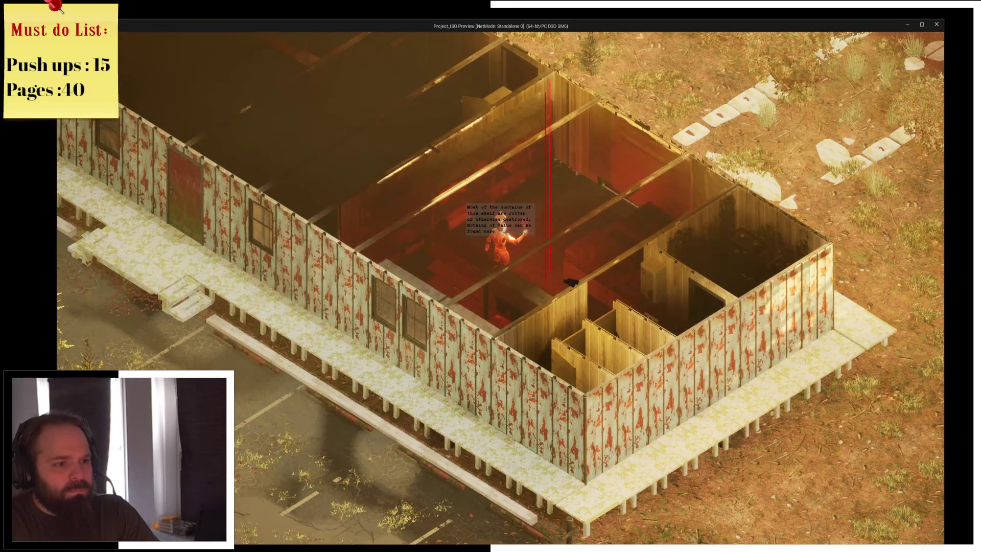
pyautogui.press('q')
pyautogui.scroll(2, 501, 286)
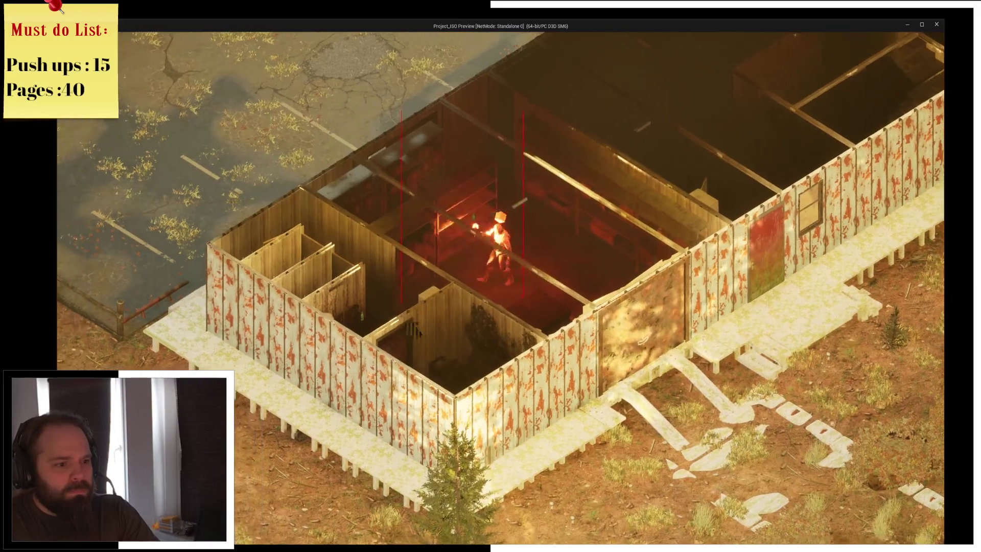
pyautogui.scroll(-2, 500, 286)
pyautogui.scroll(3, 500, 286)
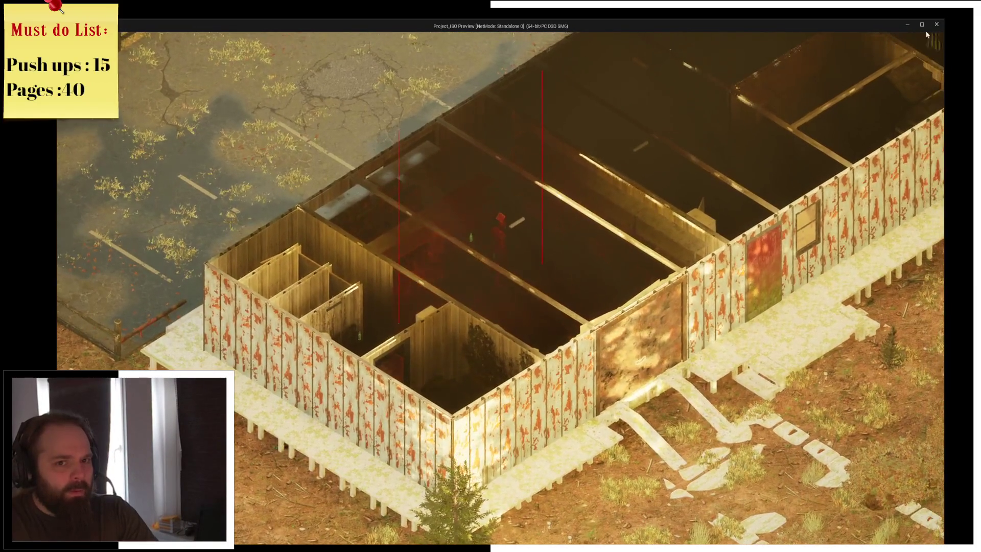
pyautogui.click(936, 24)
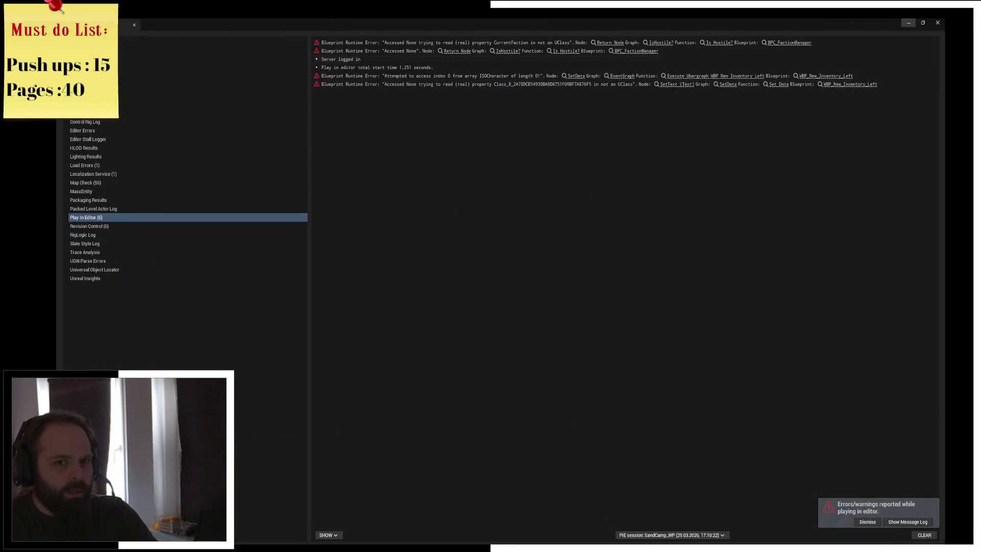
# - Open the PlayAnim_BlackOut event in PlayerHUD and shift the Black Out and Play Animation nodes aside
pyautogui.click(937, 23)
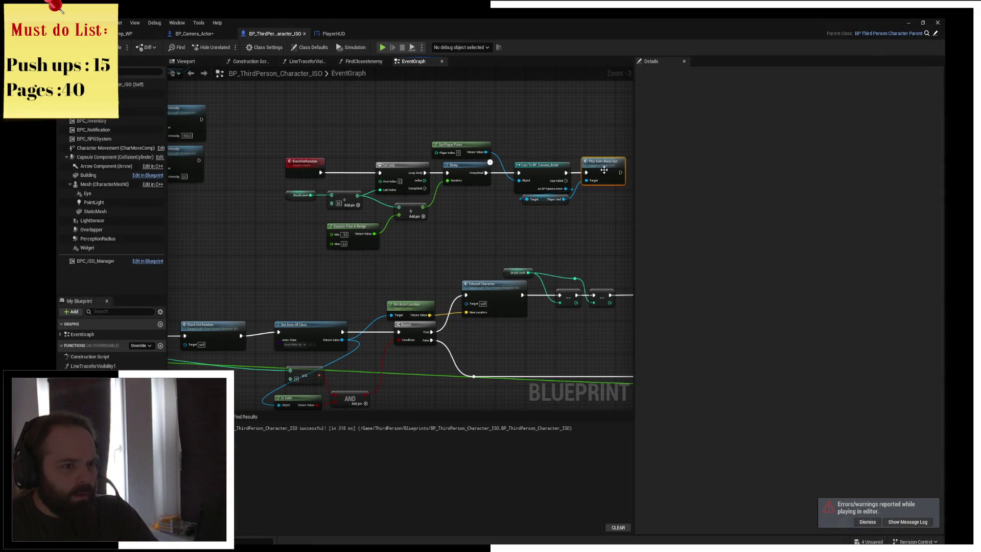
pyautogui.doubleClick(601, 171)
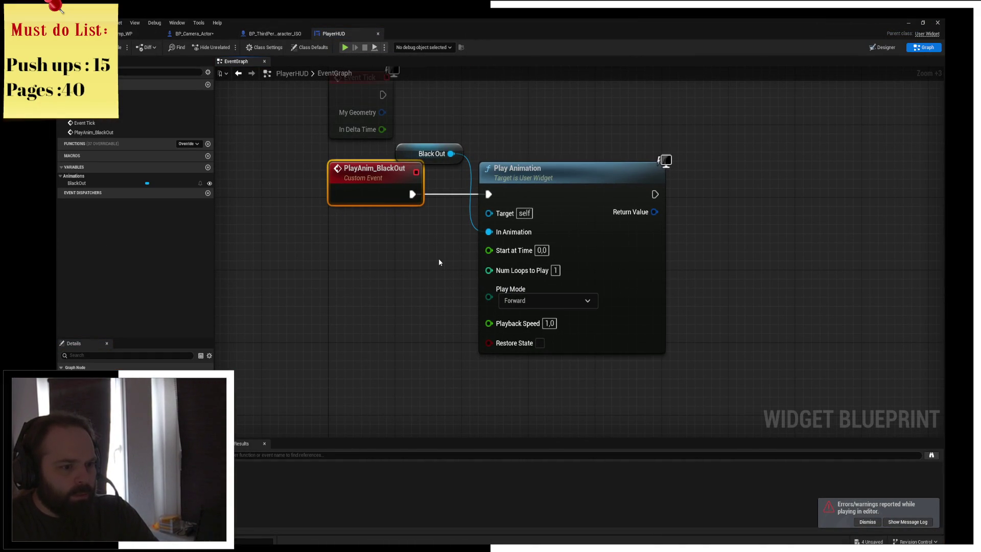
pyautogui.moveTo(464, 115); pyautogui.dragTo(490, 177)
pyautogui.moveTo(555, 183)
pyautogui.mouseDown()
pyautogui.moveTo(698, 174)
pyautogui.moveTo(706, 183)
pyautogui.mouseUp()
pyautogui.click(679, 153)
# - Give PlayAnim_BlackOut a Playback Speed input wired into Play Animation's Playback Speed
pyautogui.moveTo(639, 323)
pyautogui.mouseDown()
pyautogui.moveTo(365, 194)
pyautogui.moveTo(374, 195)
pyautogui.mouseUp()
pyautogui.click(376, 192)
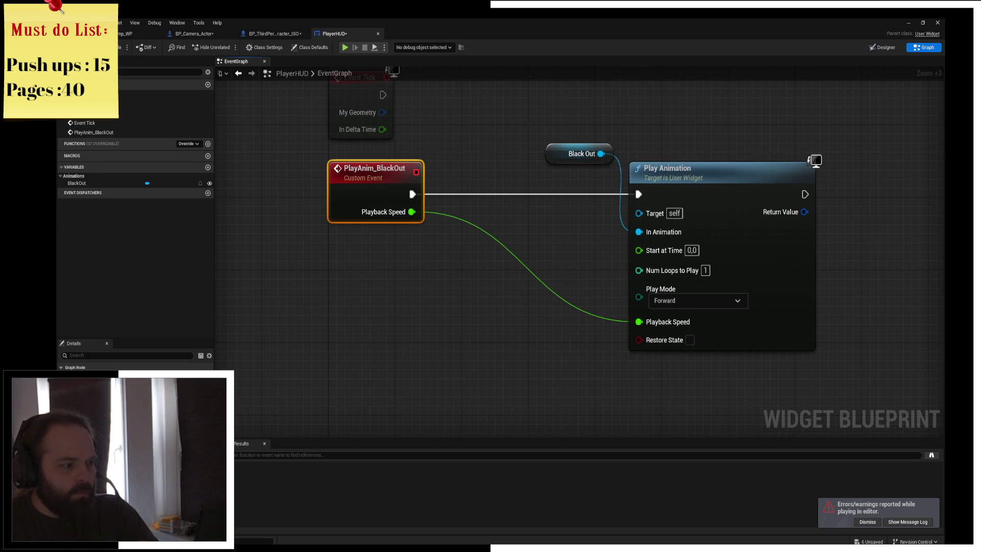
pyautogui.click(330, 366)
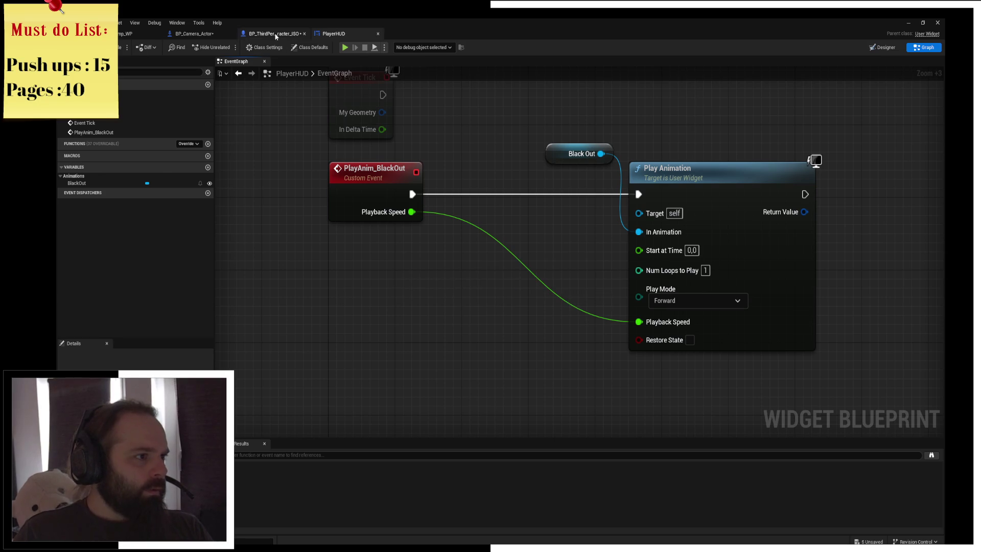
# - Return to the character blueprint's graph showing the Get Player Pawn and random nodes
pyautogui.click(273, 34)
pyautogui.scroll(3, 431, 155)
pyautogui.moveTo(432, 158)
pyautogui.mouseDown()
pyautogui.moveTo(449, 263)
pyautogui.moveTo(431, 261)
pyautogui.moveTo(456, 263)
pyautogui.mouseUp()
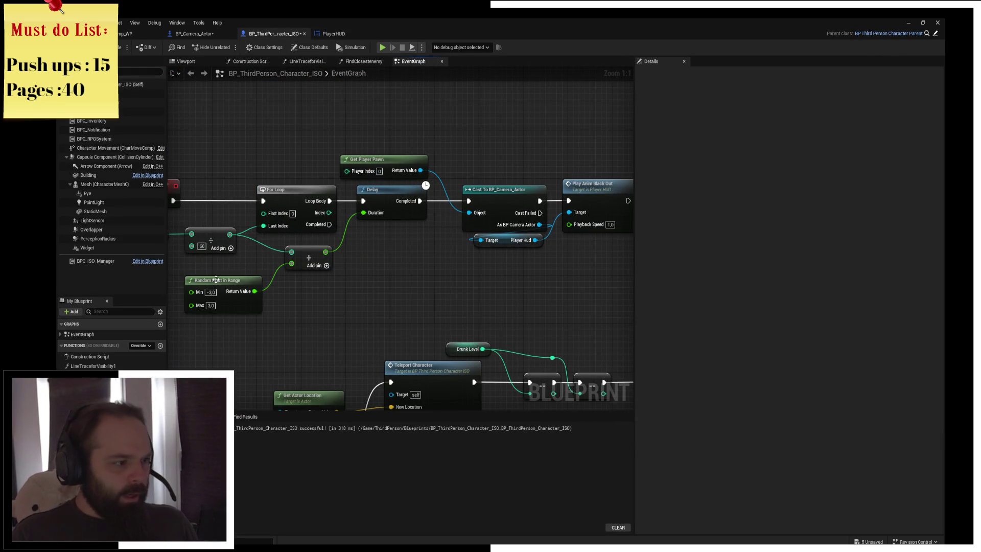
# - Rearrange the Random Float in Range, Play Anim Black Out and Player Hud nodes
pyautogui.moveTo(216, 279); pyautogui.dragTo(217, 272)
pyautogui.moveTo(456, 294); pyautogui.dragTo(359, 283)
pyautogui.moveTo(492, 183); pyautogui.dragTo(587, 184)
pyautogui.moveTo(408, 228); pyautogui.dragTo(510, 216)
pyautogui.click(414, 254)
pyautogui.moveTo(585, 220)
pyautogui.mouseDown()
pyautogui.moveTo(440, 254)
pyautogui.moveTo(292, 251)
pyautogui.moveTo(319, 234)
pyautogui.mouseUp()
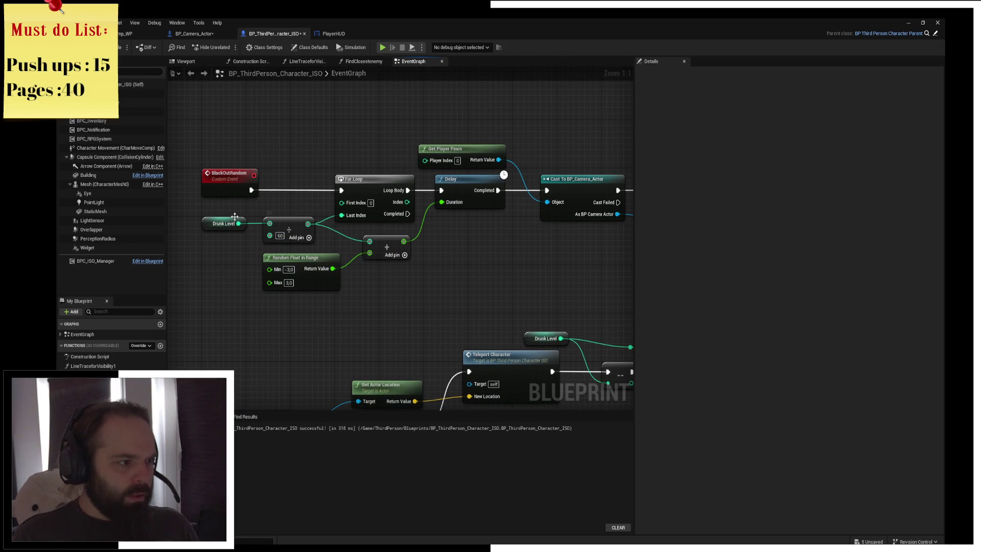
pyautogui.click(220, 224)
pyautogui.moveTo(573, 242); pyautogui.dragTo(328, 249)
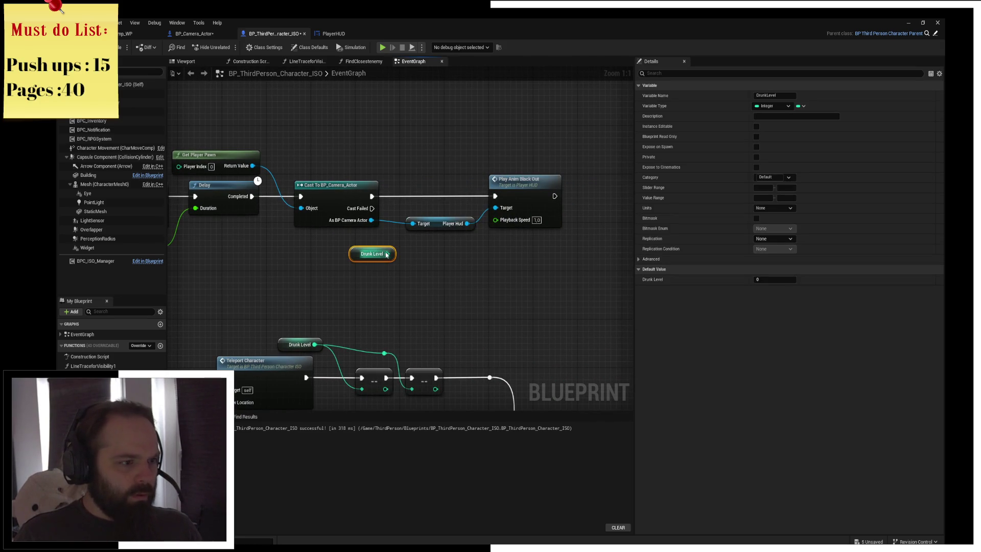
# - Multiply Drunk Level by a float 0.5 and wire the product into Playback Speed
pyautogui.moveTo(387, 254); pyautogui.dragTo(417, 260)
pyautogui.write('+')
pyautogui.press('Return')
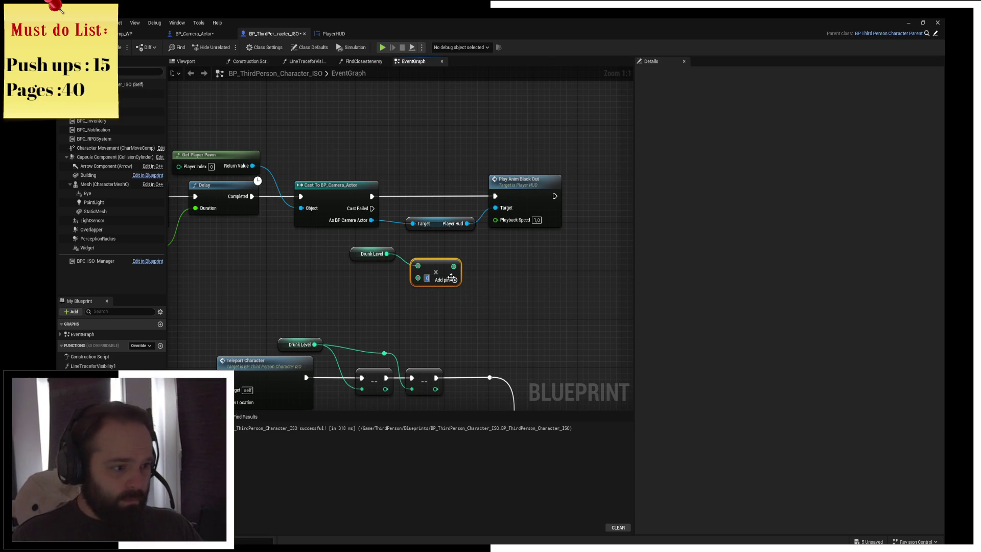
pyautogui.rightClick(418, 278)
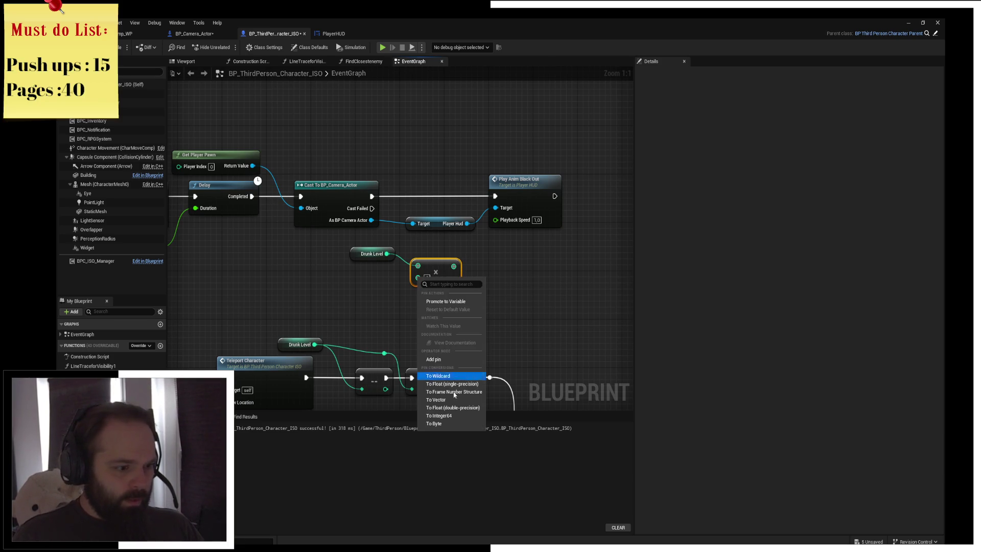
pyautogui.click(449, 407)
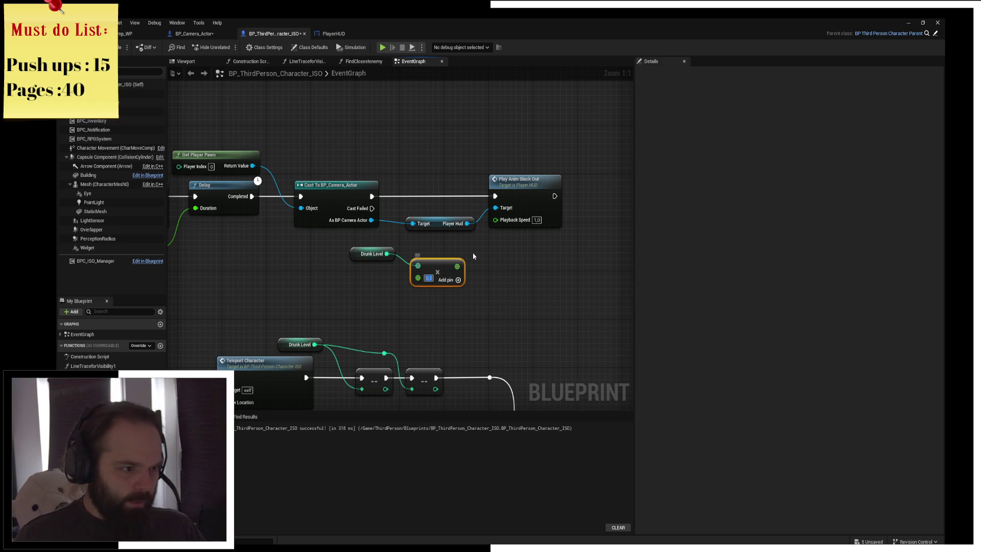
pyautogui.moveTo(455, 267); pyautogui.dragTo(494, 219)
# - Tidy the Player Hud and multiply nodes, then start a game preview with Alt+P
pyautogui.click(436, 220)
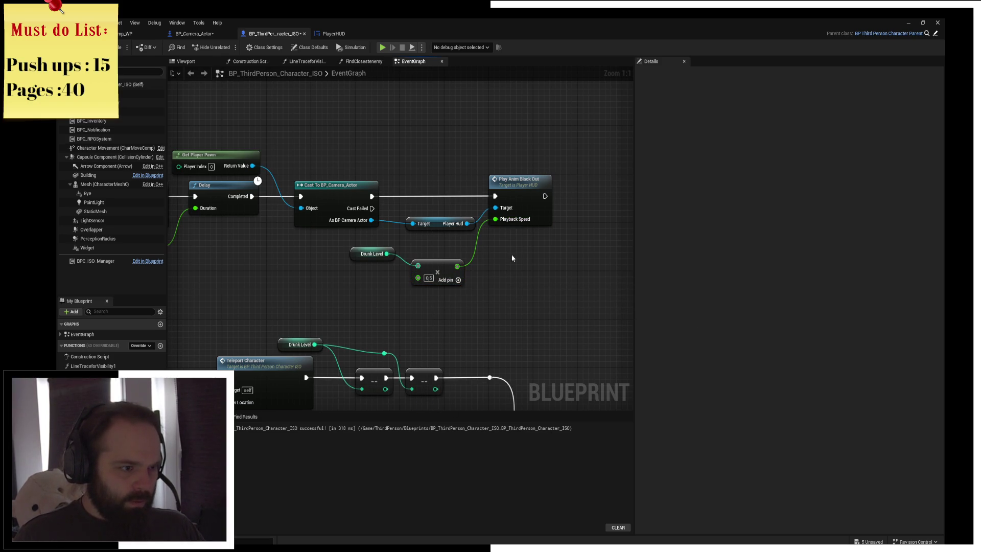
pyautogui.moveTo(436, 220); pyautogui.dragTo(430, 208)
pyautogui.click(441, 276)
pyautogui.moveTo(442, 276); pyautogui.dragTo(436, 263)
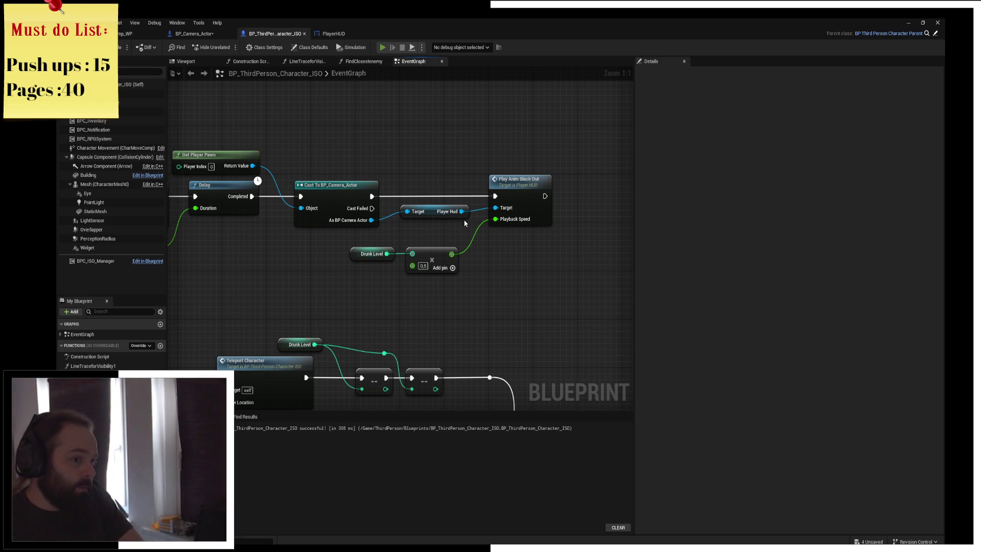
pyautogui.hotkey('alt', 'p')
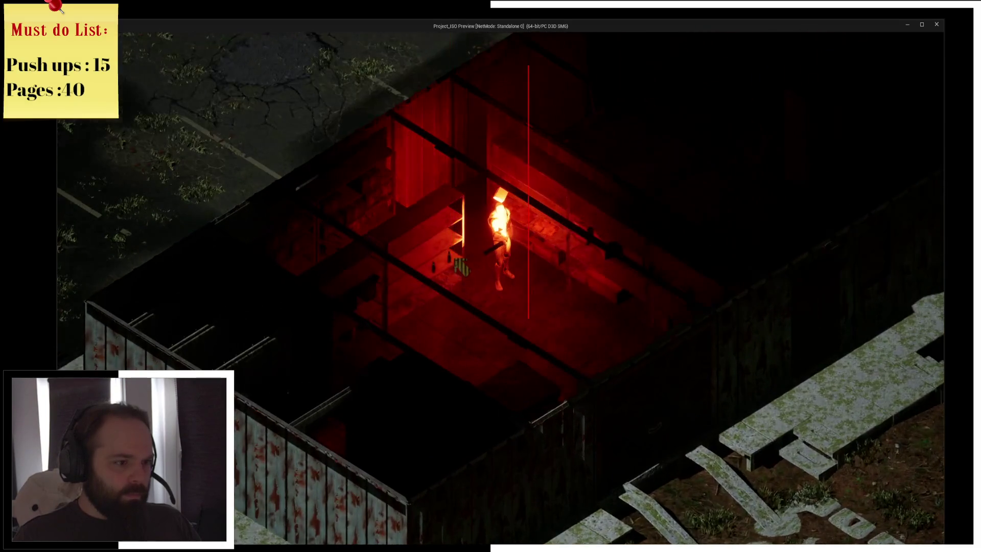
# - Play-test the blackout by walking into the rooms and toggling the inventory screen
pyautogui.moveTo(455, 256)
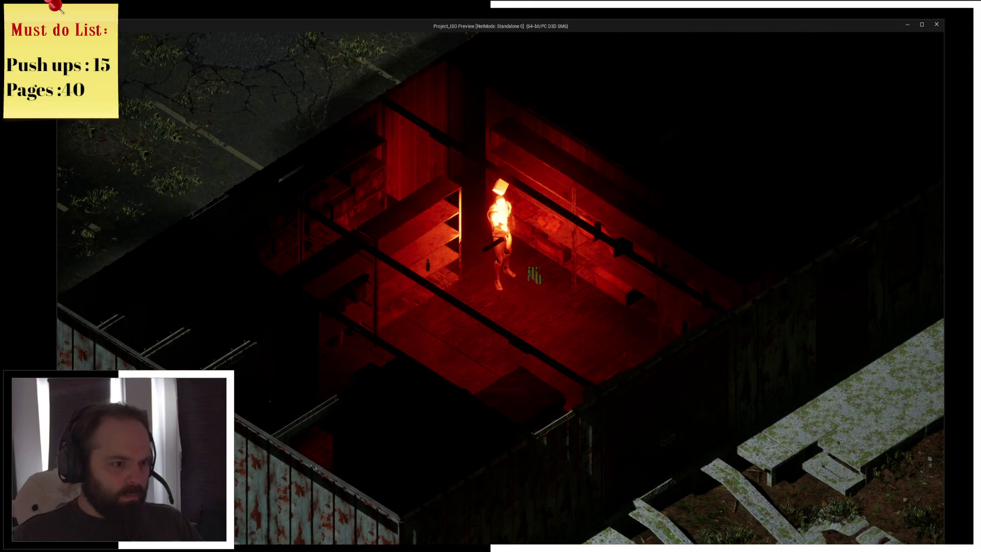
pyautogui.press('i')
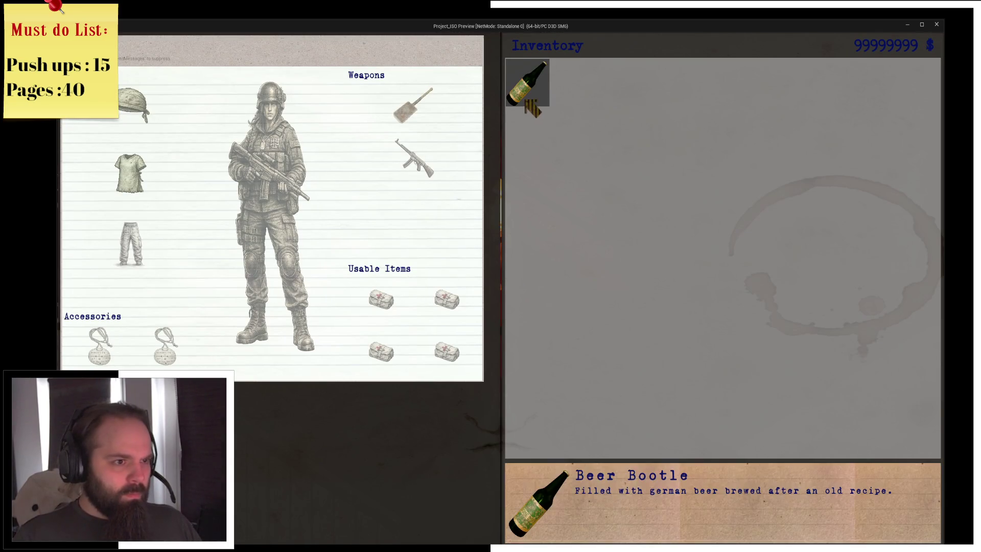
pyautogui.press('i')
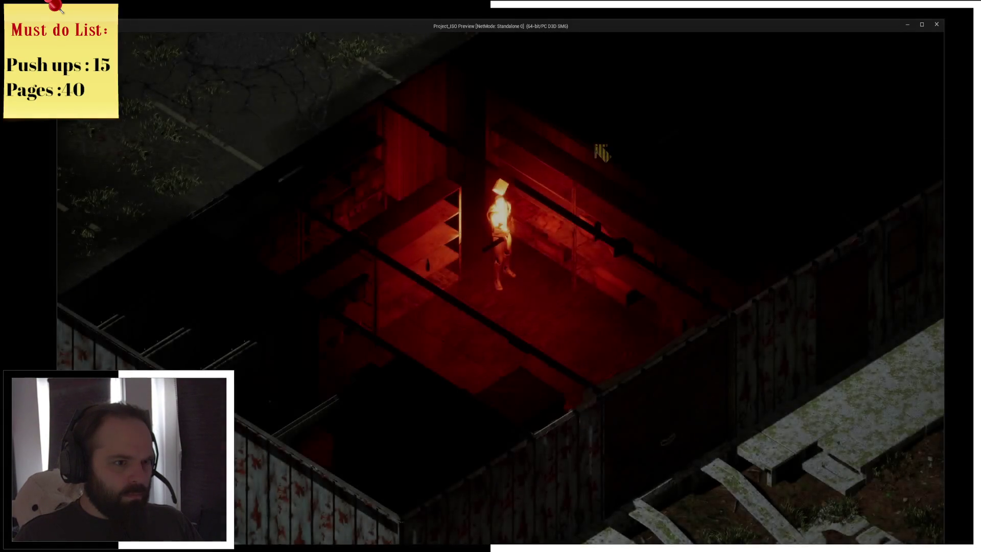
pyautogui.click(666, 176)
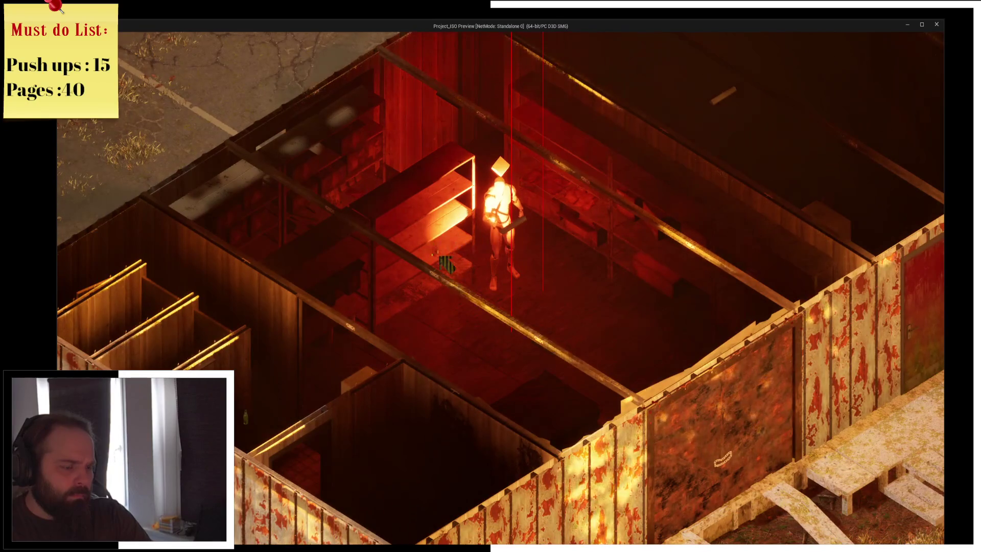
pyautogui.press('i')
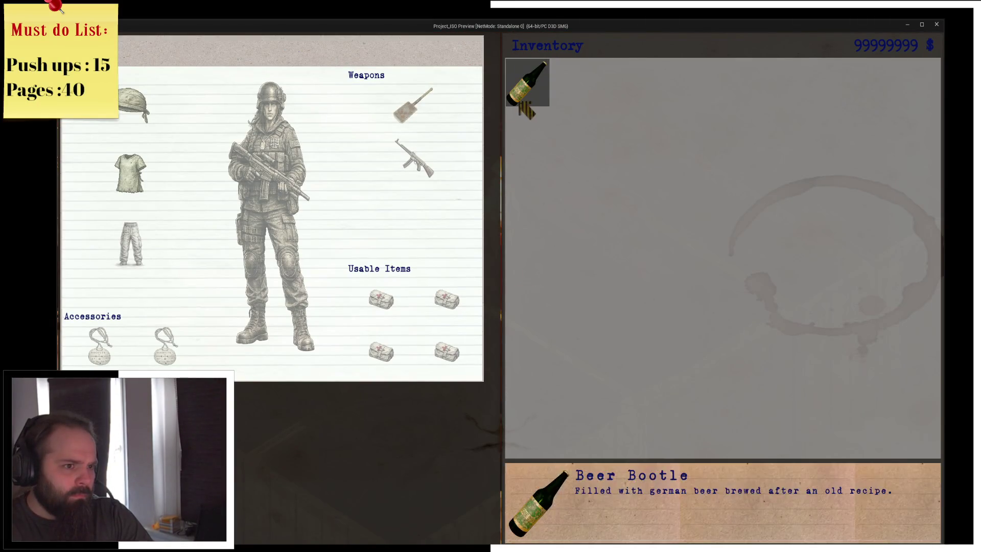
pyautogui.press('i')
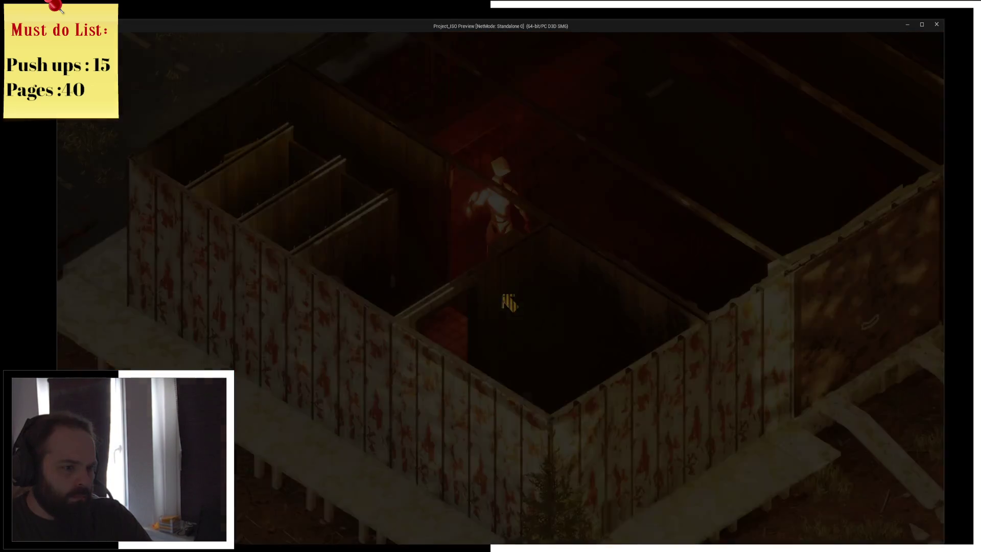
pyautogui.scroll(-3, 392, 278)
pyautogui.scroll(3, 392, 279)
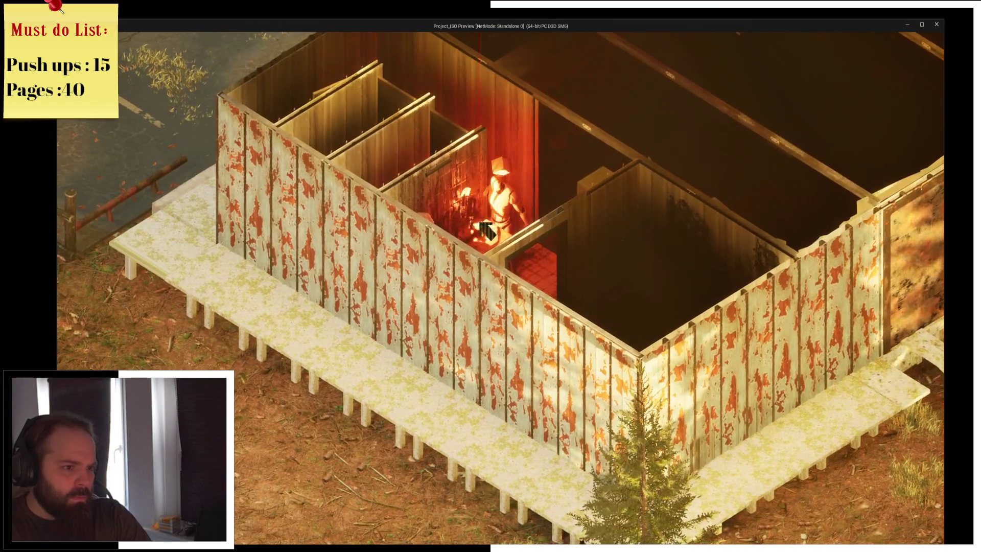
pyautogui.click(585, 208)
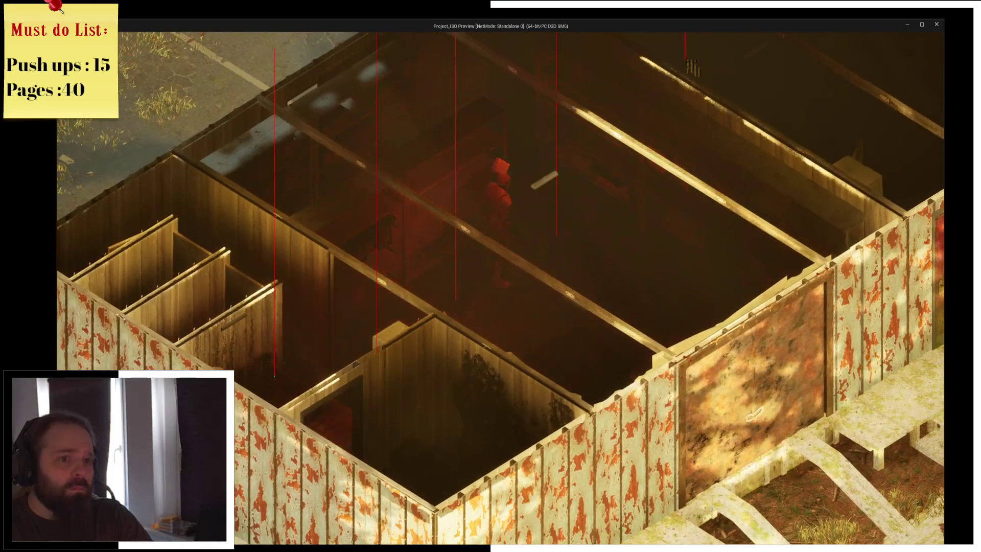
pyautogui.scroll(2, 643, 158)
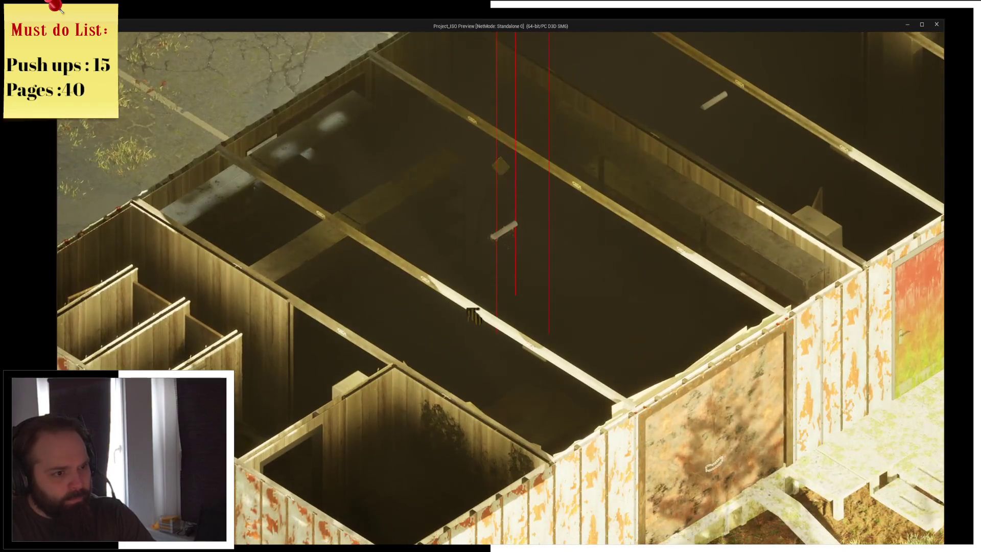
pyautogui.press('i')
pyautogui.press('i')
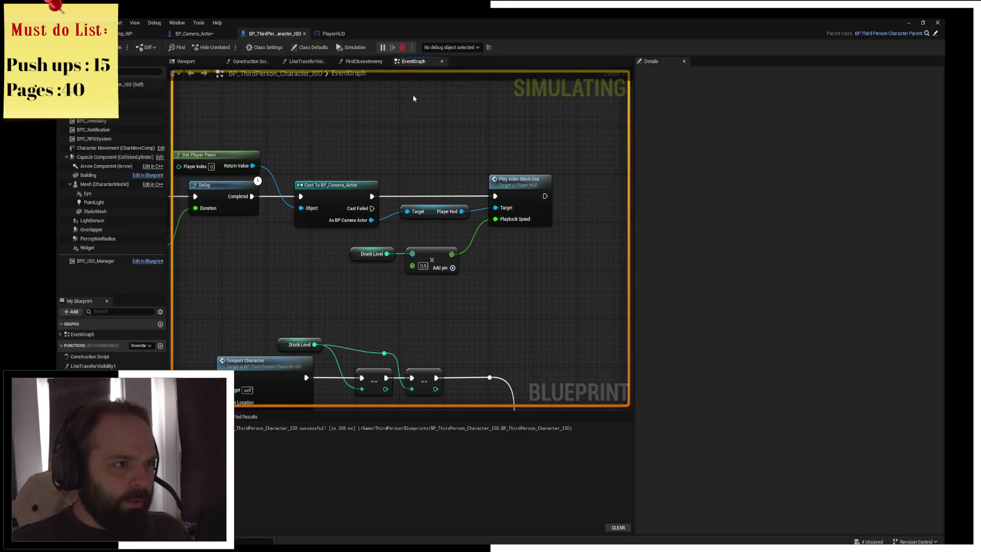
# - Stop the preview, close the Message Log, and bring the BlackOutRandom nodes into view
pyautogui.press('Escape')
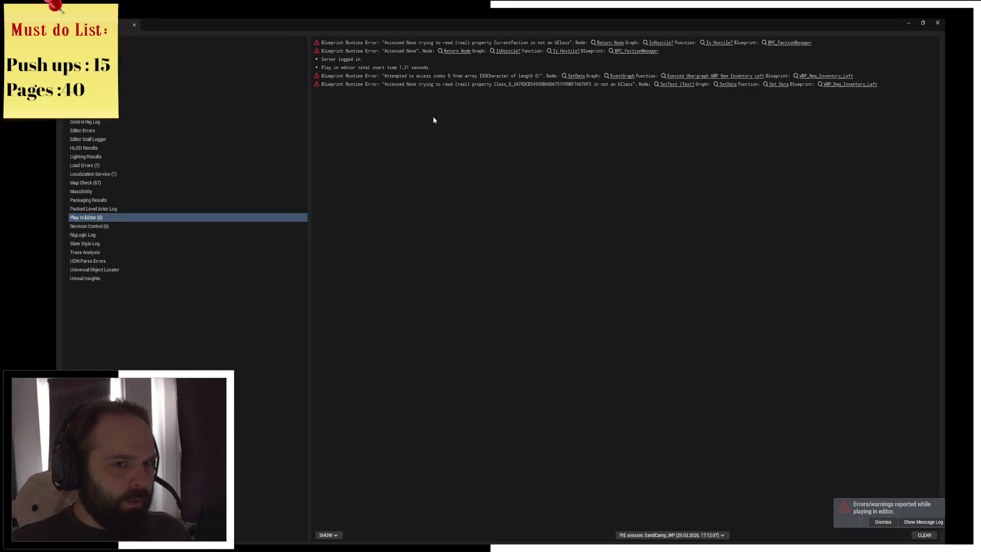
pyautogui.click(938, 22)
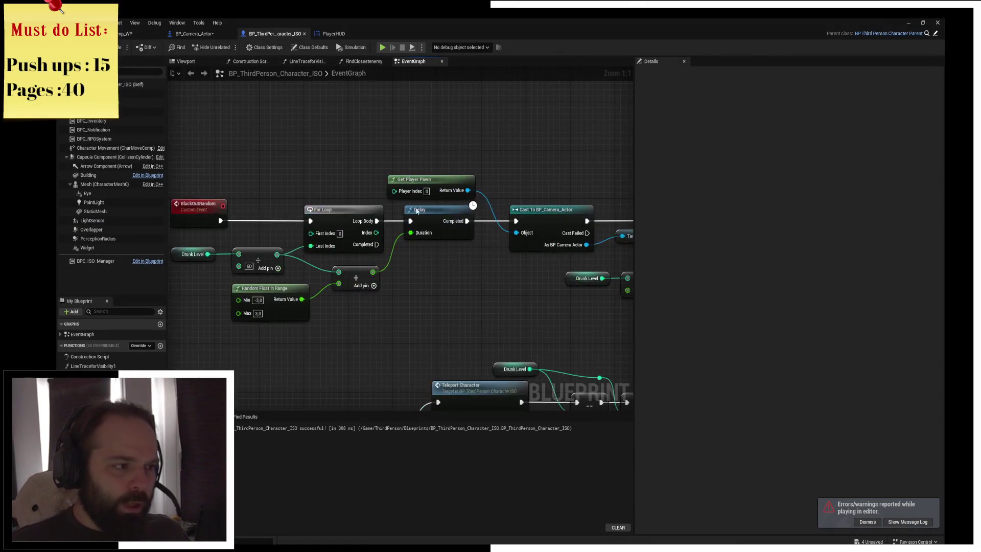
pyautogui.moveTo(464, 235); pyautogui.dragTo(374, 245)
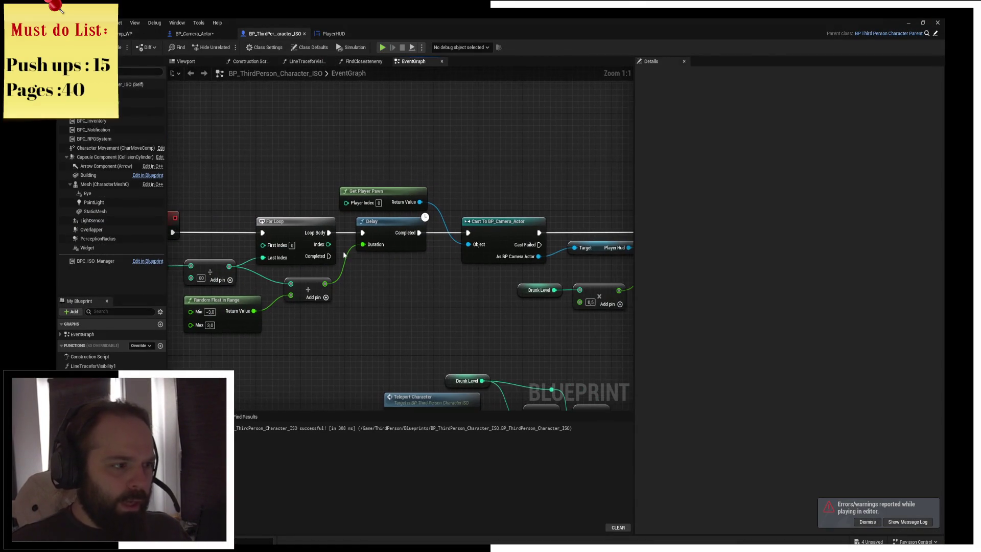
# - Replace the plain For Loop with a For Loop with Break node in the same place
pyautogui.click(301, 220)
pyautogui.moveTo(234, 257); pyautogui.dragTo(390, 254)
pyautogui.moveTo(431, 197); pyautogui.dragTo(431, 196)
pyautogui.write('delay')
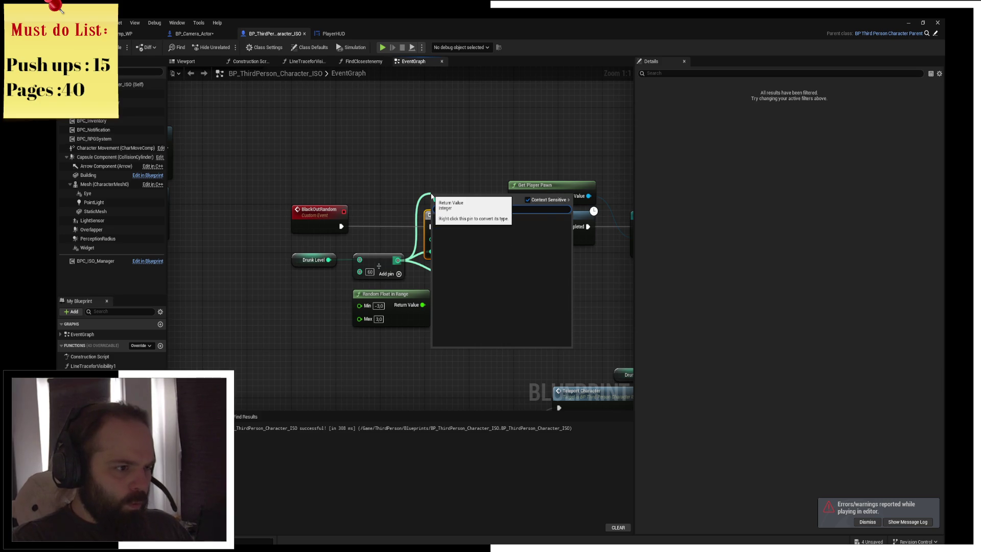
pyautogui.write('for')
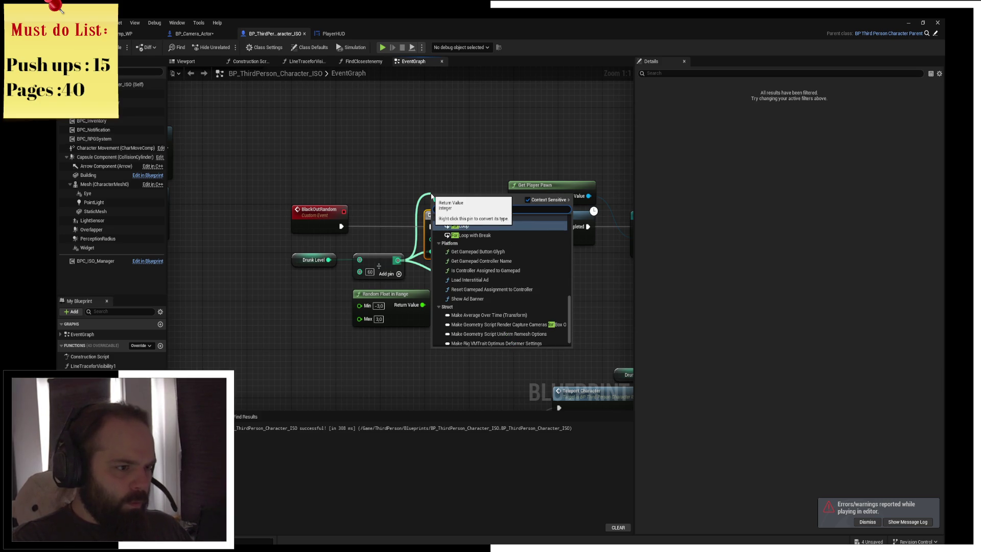
pyautogui.press('Down')
pyautogui.press('Return')
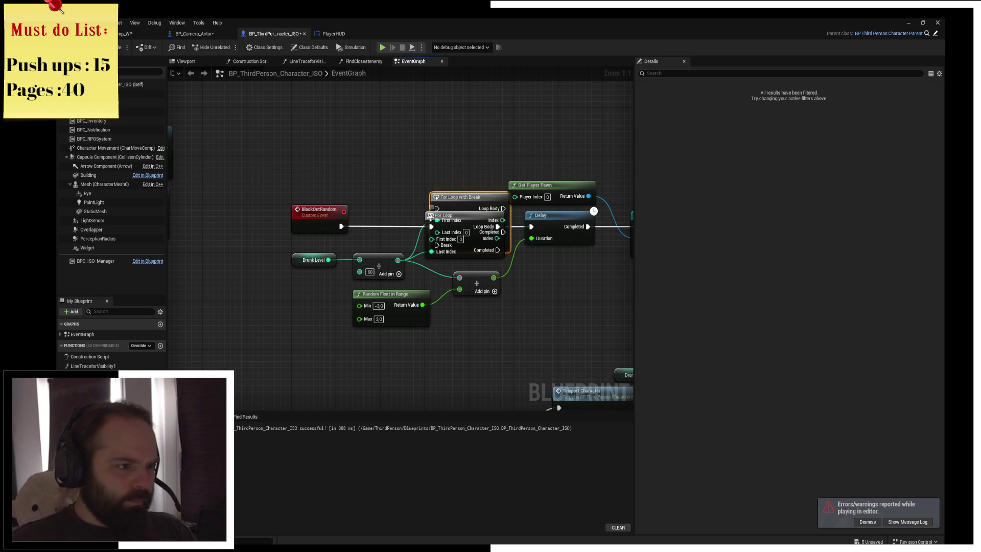
pyautogui.press('Delete')
pyautogui.moveTo(462, 204)
pyautogui.mouseDown()
pyautogui.moveTo(459, 227)
pyautogui.moveTo(526, 230)
pyautogui.mouseUp()
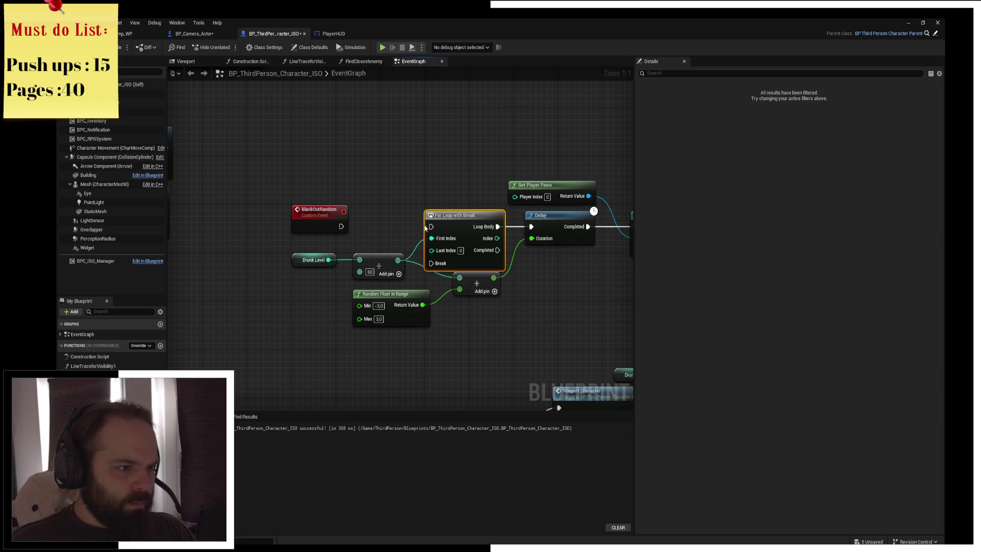
# - Move the Drunk Level and divide nodes lower down in the graph
pyautogui.moveTo(310, 240); pyautogui.dragTo(379, 267)
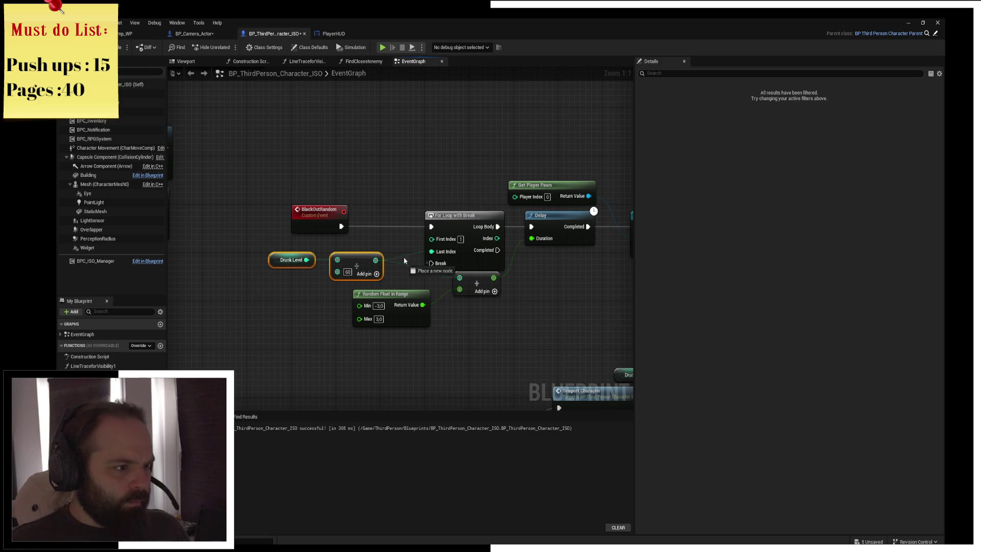
pyautogui.moveTo(324, 234)
pyautogui.mouseDown()
pyautogui.moveTo(403, 259)
pyautogui.moveTo(355, 366)
pyautogui.mouseUp()
pyautogui.click(396, 188)
pyautogui.click(292, 259)
pyautogui.keyDown('ctrl'); pyautogui.click(355, 269); pyautogui.keyUp('ctrl')
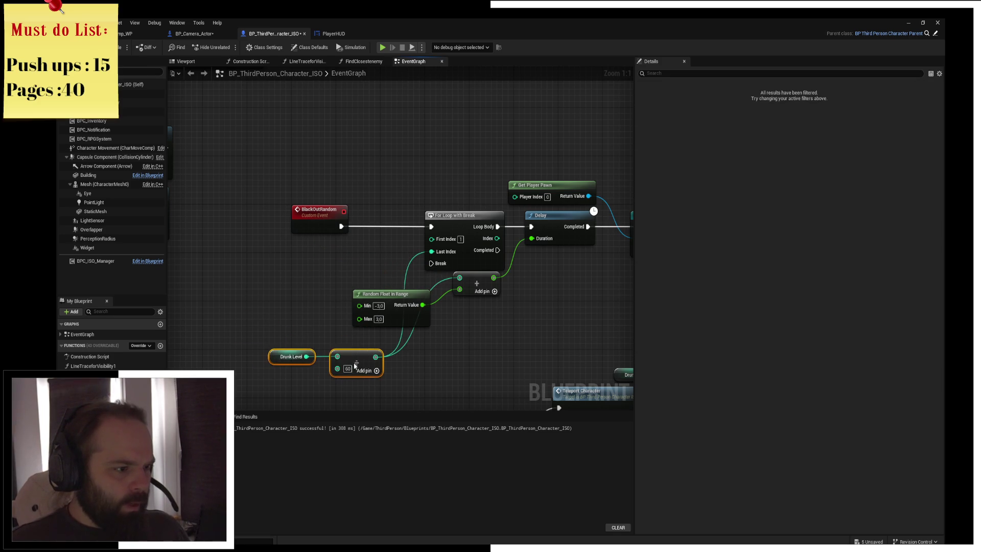
pyautogui.rightClick(328, 268)
# - Add a custom event named ResetBlackOutRandom beside BlackOutRandom
pyautogui.write('custom')
pyautogui.press('Return')
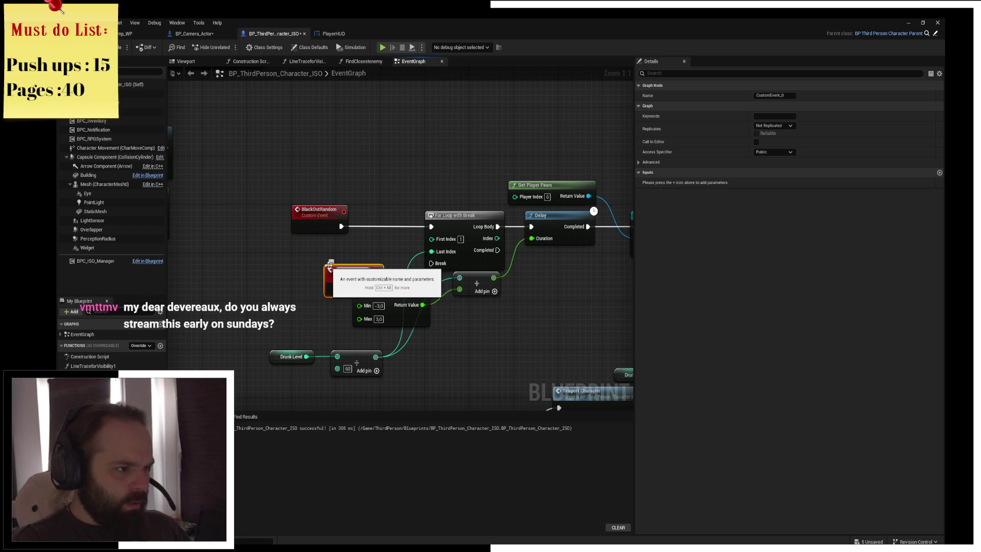
pyautogui.press('Return')
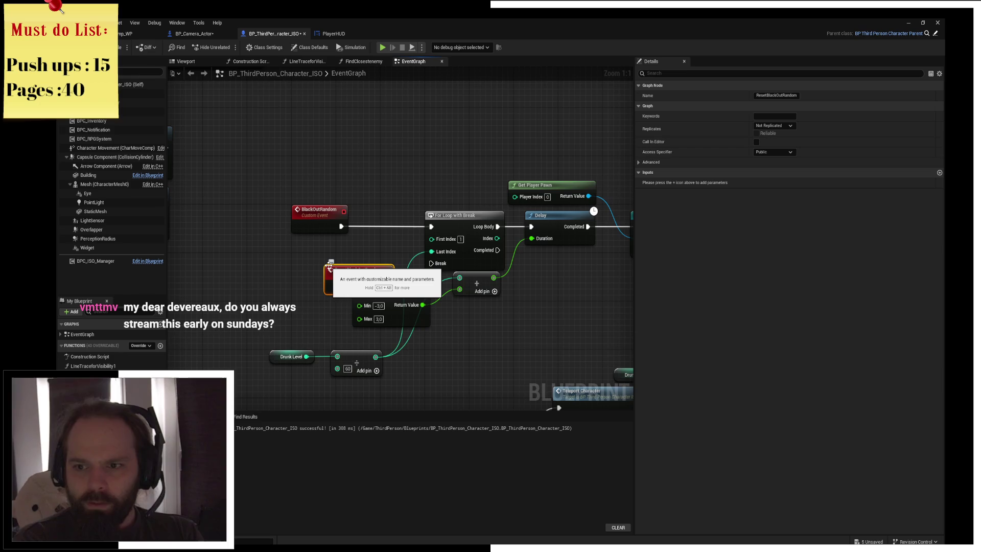
pyautogui.moveTo(330, 266); pyautogui.dragTo(296, 243)
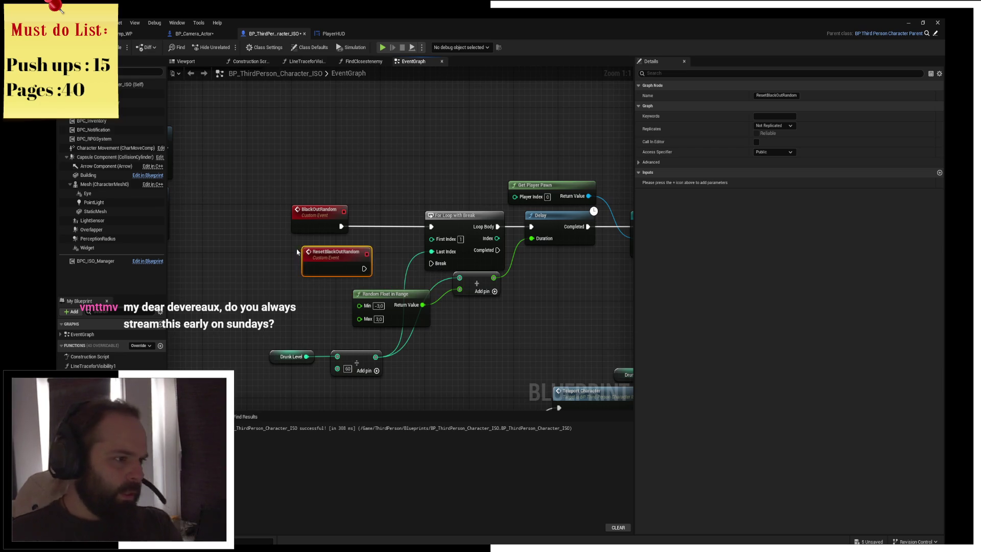
# - Connect ResetBlackOutRandom to the For Loop with Break's Break input and nudge the Black Out Random call
pyautogui.moveTo(353, 263)
pyautogui.mouseDown()
pyautogui.moveTo(445, 254)
pyautogui.moveTo(431, 263)
pyautogui.mouseUp()
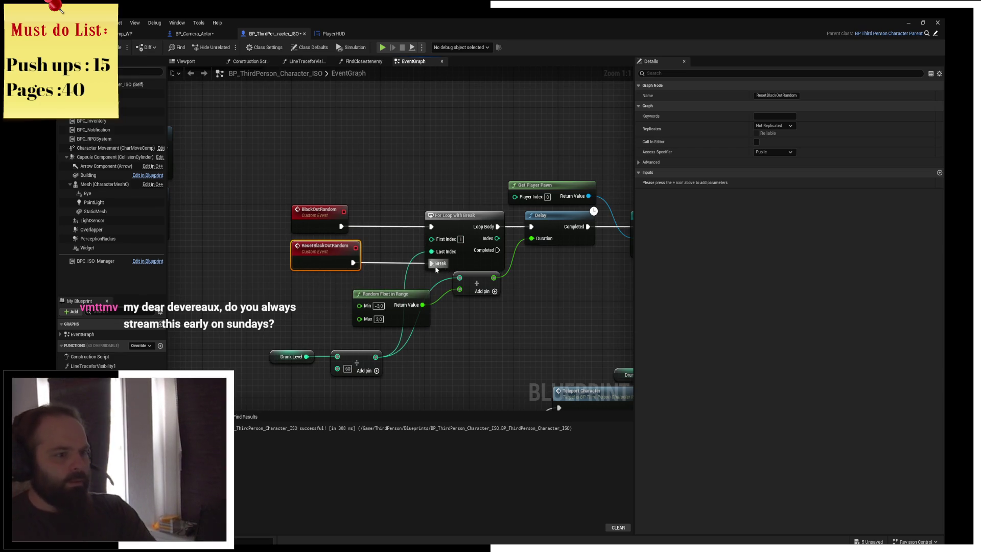
pyautogui.click(317, 286)
pyautogui.moveTo(409, 431)
pyautogui.mouseDown()
pyautogui.moveTo(425, 325)
pyautogui.moveTo(274, 225)
pyautogui.moveTo(355, 231)
pyautogui.mouseUp()
pyautogui.moveTo(436, 200)
pyautogui.mouseDown()
pyautogui.moveTo(386, 206)
pyautogui.moveTo(366, 231)
pyautogui.mouseUp()
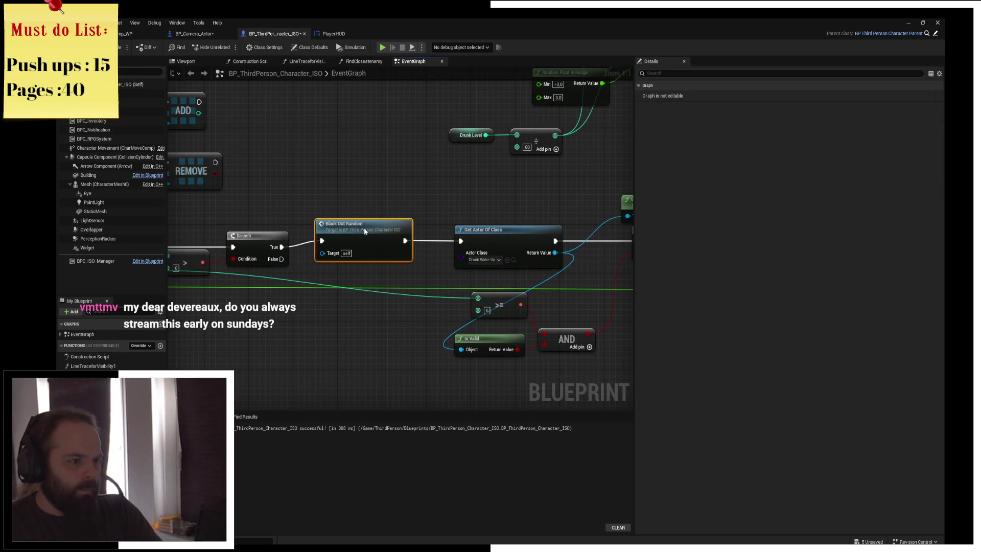
pyautogui.moveTo(371, 190); pyautogui.dragTo(440, 186)
pyautogui.moveTo(174, 220)
pyautogui.mouseDown()
pyautogui.moveTo(221, 209)
pyautogui.moveTo(363, 224)
pyautogui.moveTo(260, 227)
pyautogui.mouseUp()
pyautogui.moveTo(334, 218)
pyautogui.mouseDown()
pyautogui.moveTo(214, 304)
pyautogui.moveTo(235, 293)
pyautogui.moveTo(153, 286)
pyautogui.moveTo(317, 245)
pyautogui.moveTo(457, 252)
pyautogui.mouseUp()
pyautogui.moveTo(547, 237)
pyautogui.mouseDown()
pyautogui.moveTo(393, 231)
pyautogui.moveTo(372, 208)
pyautogui.moveTo(327, 288)
pyautogui.mouseUp()
pyautogui.scroll(-2, 317, 213)
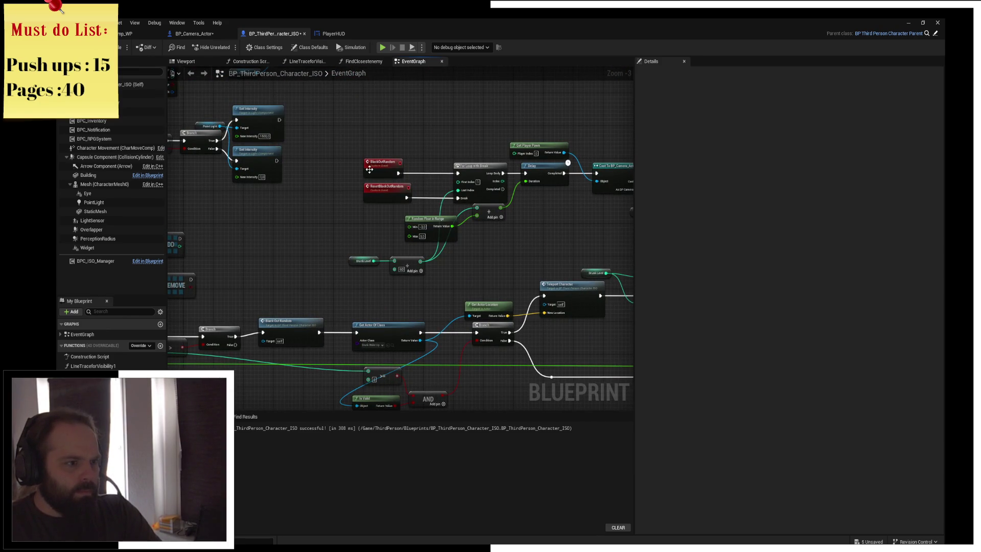
pyautogui.click(367, 193)
# - Add a Reset Black Out Random call right after the BlackOutRandom event
pyautogui.hotkey('ctrl', 'c')
pyautogui.click(392, 153)
pyautogui.hotkey('ctrl', 'v')
pyautogui.scroll(4, 394, 155)
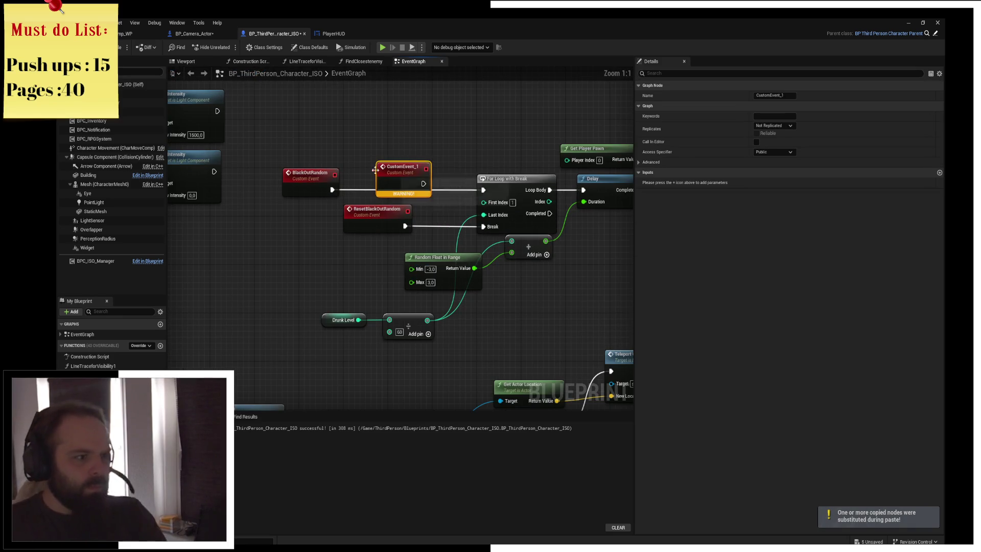
pyautogui.press('Delete')
pyautogui.moveTo(332, 189); pyautogui.dragTo(350, 183)
pyautogui.write('reset black')
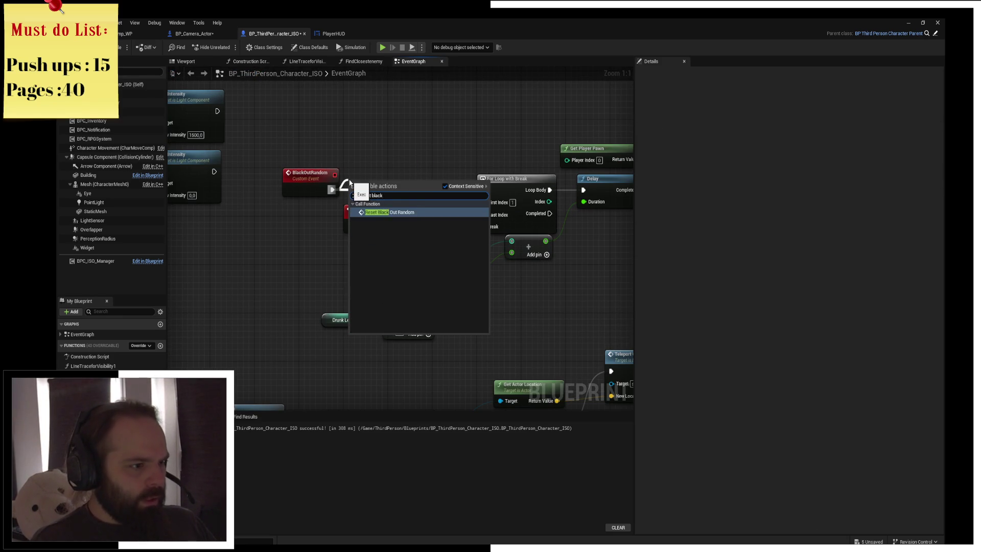
pyautogui.press('Return')
# - Align BlackOutRandom and the reset call onto the For Loop with Break's line
pyautogui.moveTo(370, 190); pyautogui.dragTo(376, 173)
pyautogui.keyDown('shift'); pyautogui.click(306, 166); pyautogui.keyUp('shift')
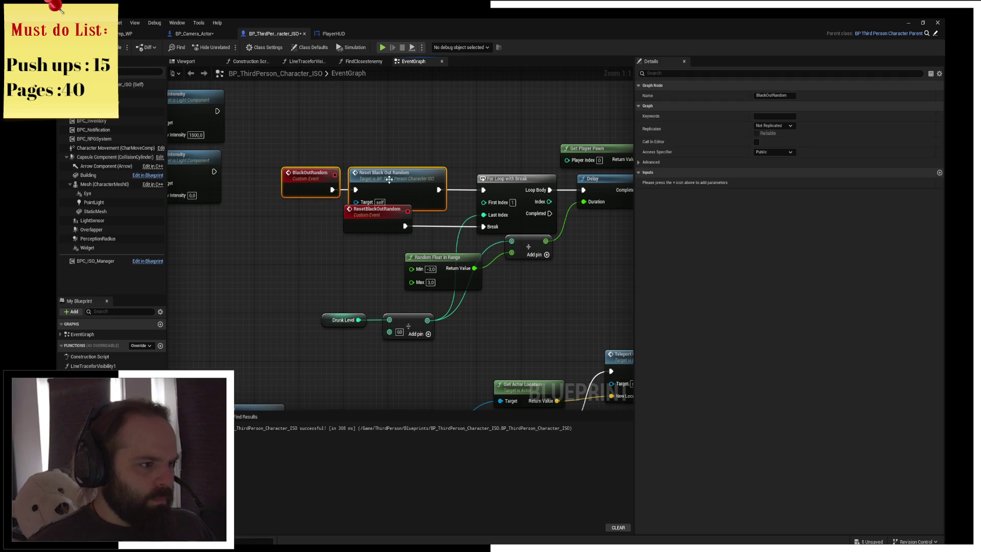
pyautogui.press('q')
pyautogui.click(300, 149)
pyautogui.moveTo(299, 149); pyautogui.dragTo(388, 219)
pyautogui.moveTo(396, 172); pyautogui.dragTo(396, 184)
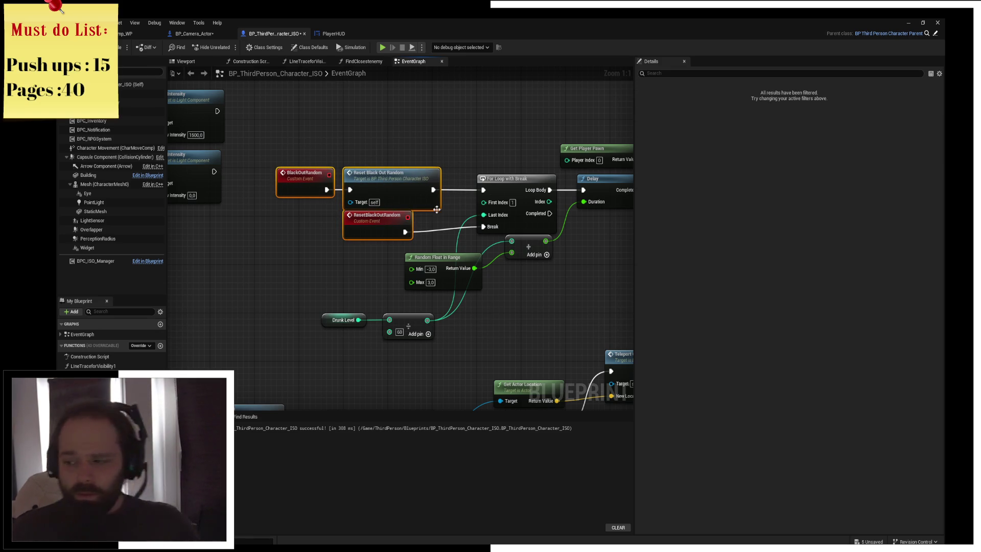
pyautogui.moveTo(488, 251); pyautogui.dragTo(431, 247)
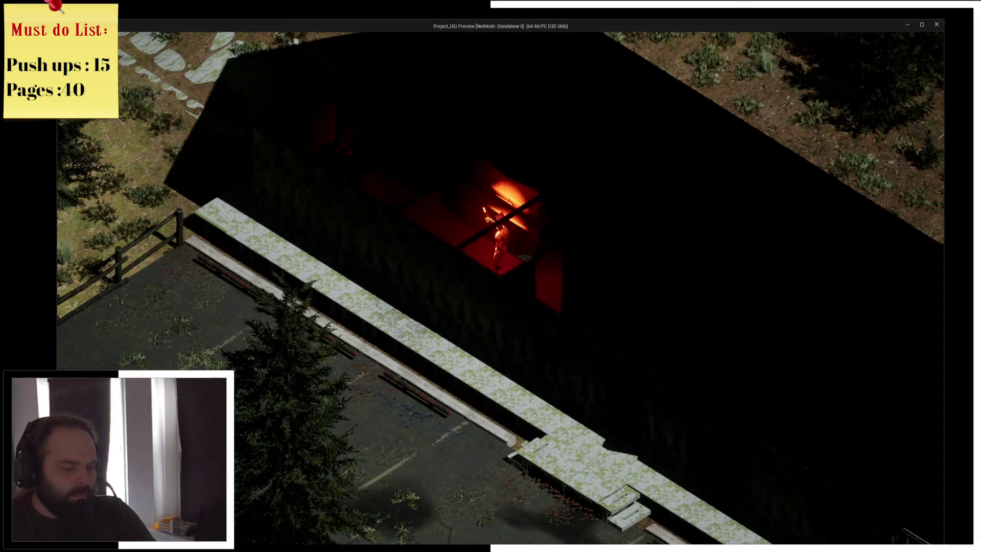
# - Select only the ResetBlackOutRandom event in the blueprint editor, then return to the preview
pyautogui.hotkey('alt', 'Tab')
pyautogui.click(335, 219)
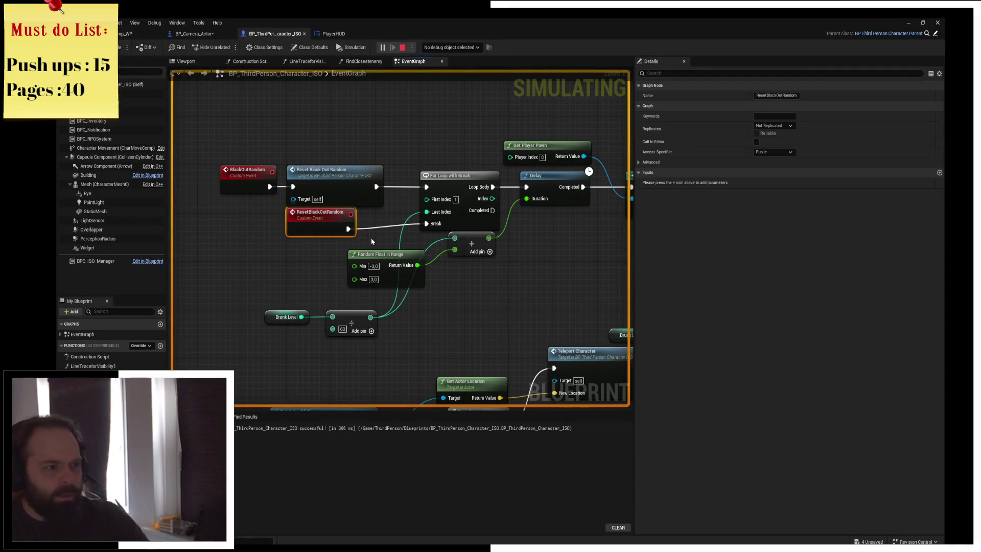
pyautogui.hotkey('alt', 'Tab')
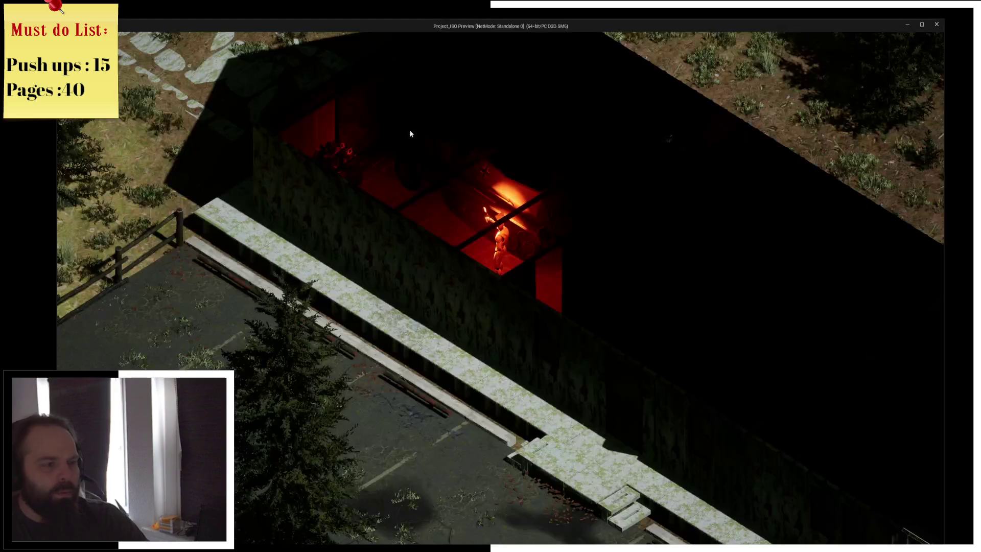
# - Walk the character through the building toward the beer bottle and open the inventory
pyautogui.press('e')
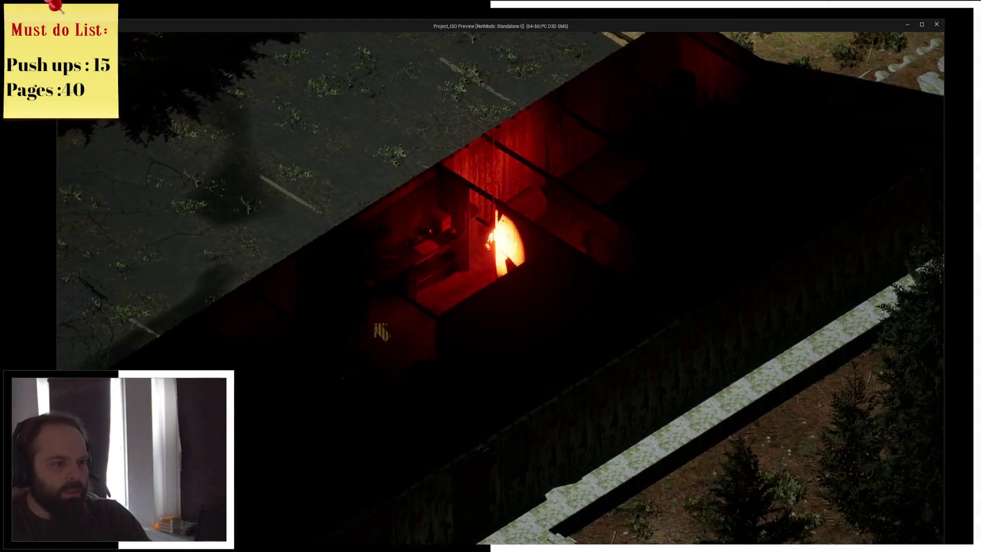
pyautogui.press('s')
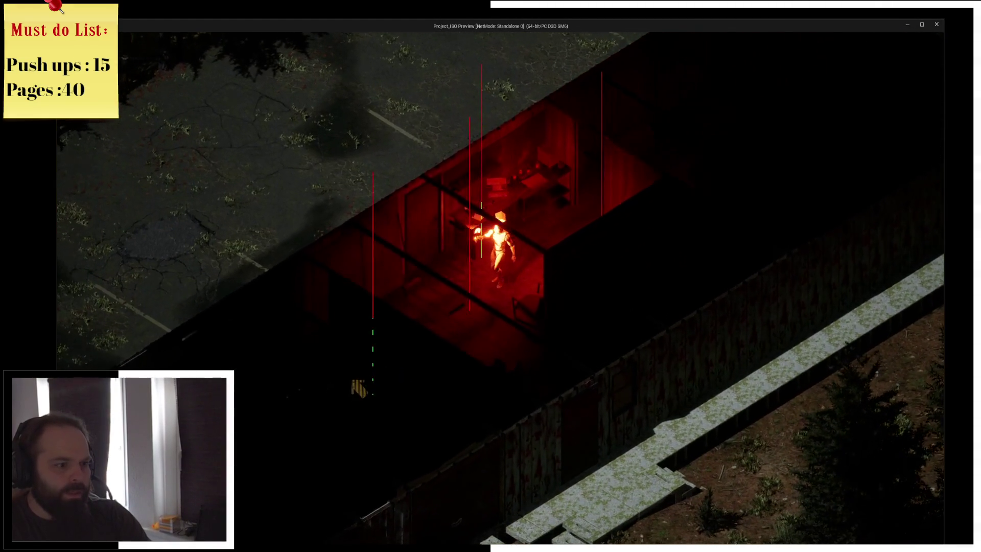
pyautogui.press('e')
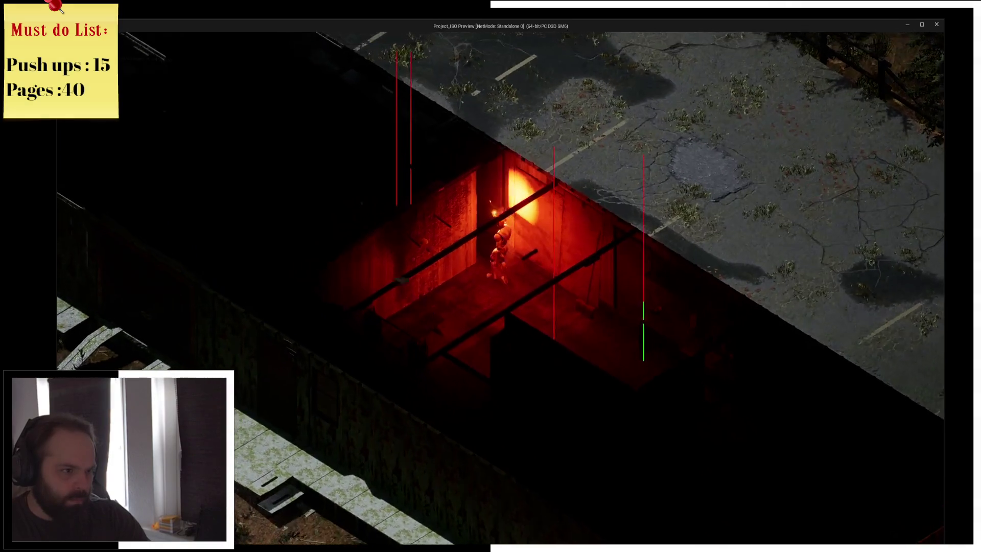
pyautogui.press('w')
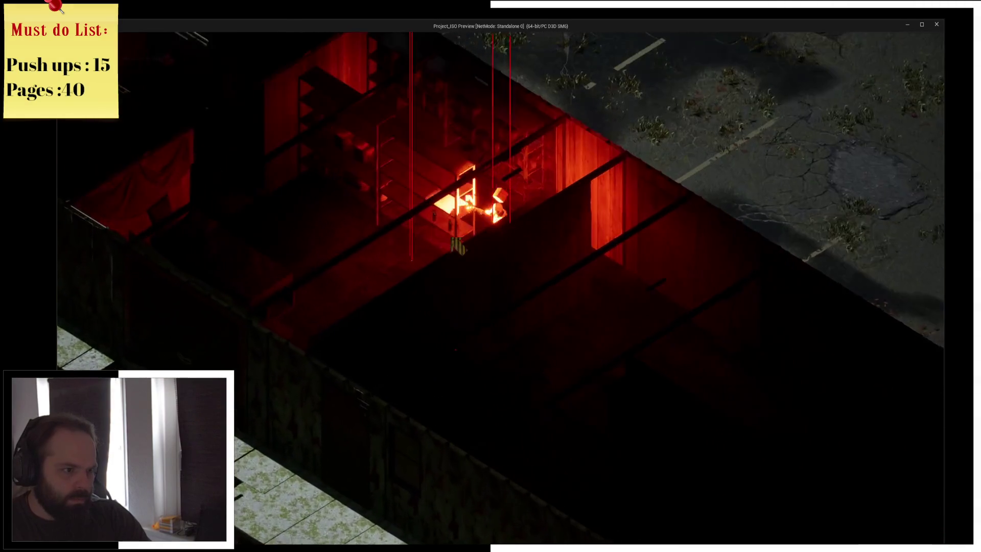
pyautogui.press('d')
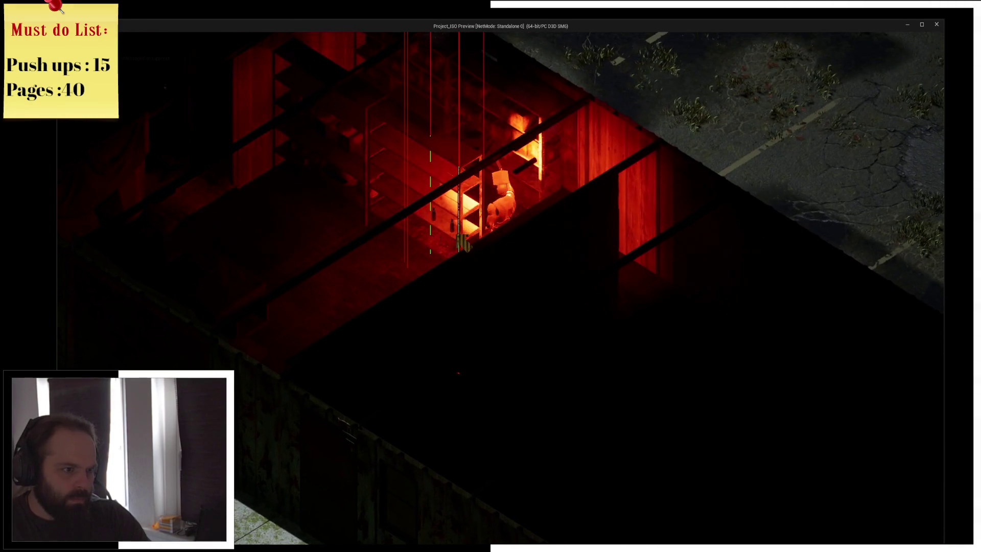
pyautogui.press('a')
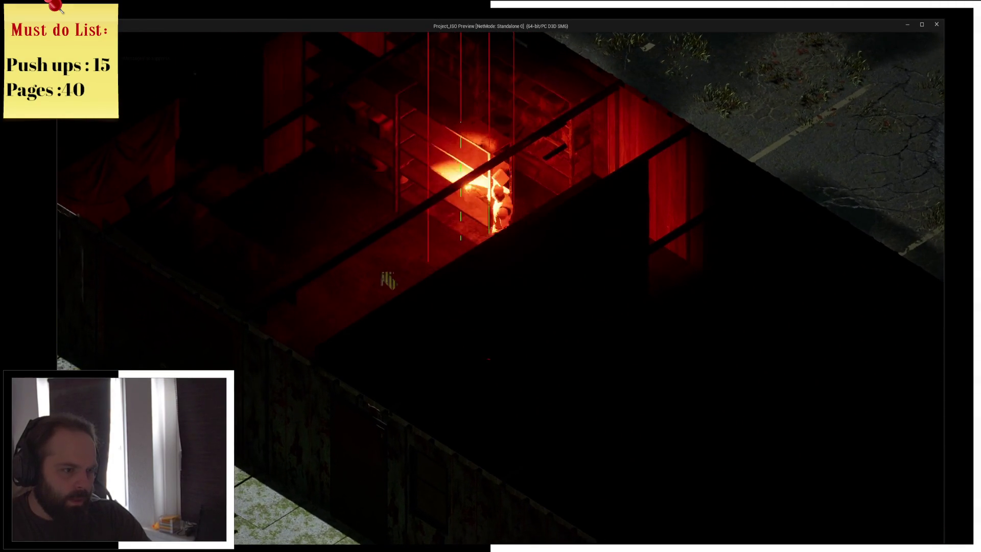
pyautogui.press('i')
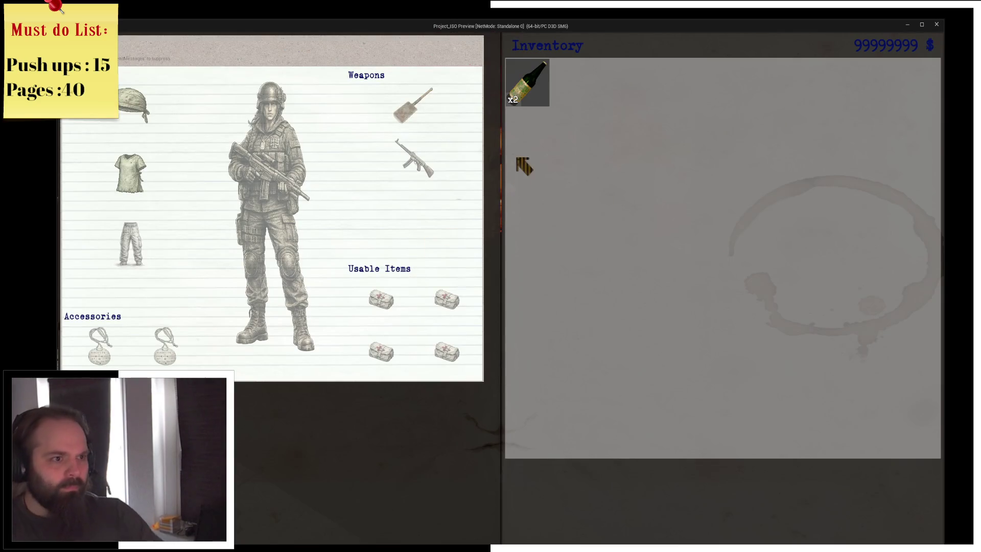
pyautogui.hotkey('alt', 'Tab')
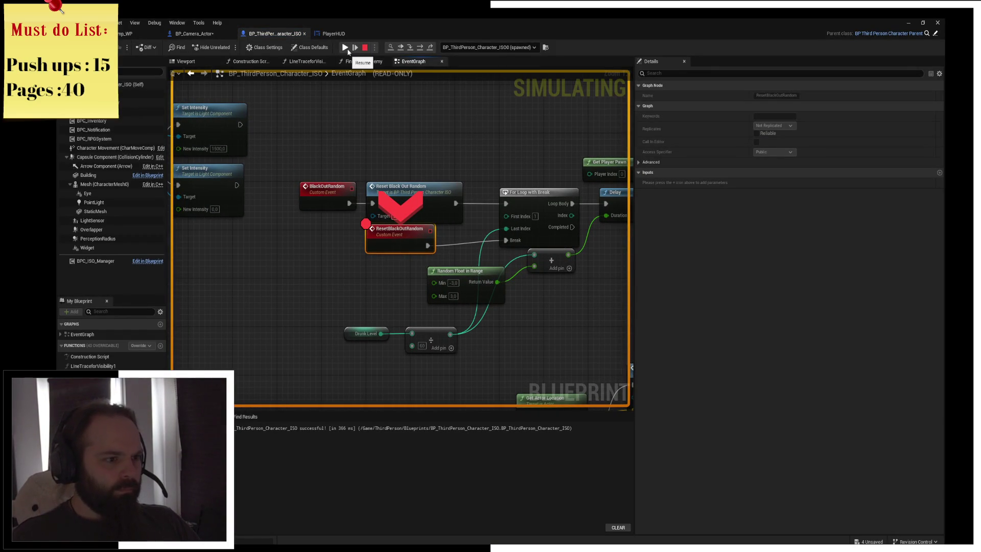
# - Step over the blackout loop into W_Item's ConsumeItem past Remove Item from Inventory, then resume
pyautogui.click(419, 48)
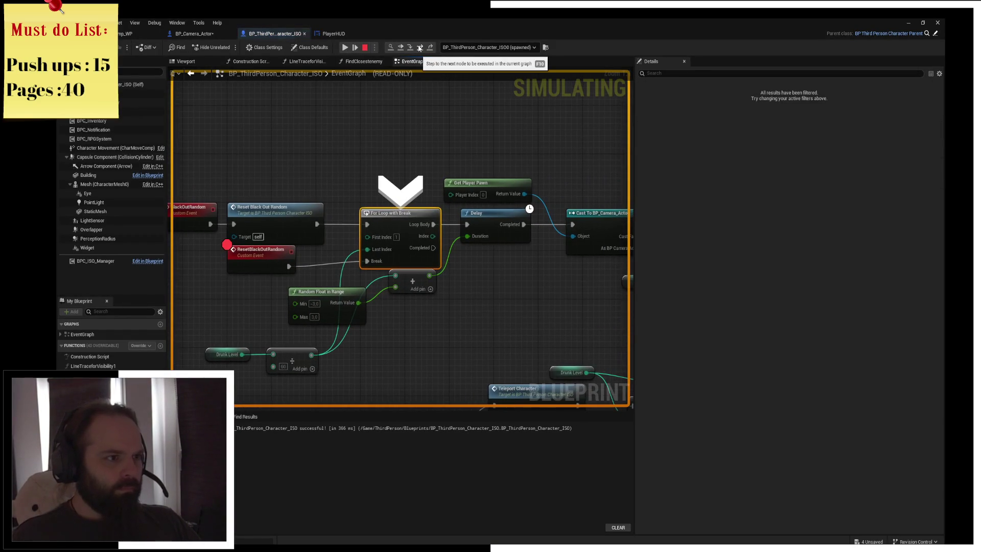
pyautogui.click(420, 47)
pyautogui.click(419, 47)
pyautogui.click(419, 47)
pyautogui.click(420, 47)
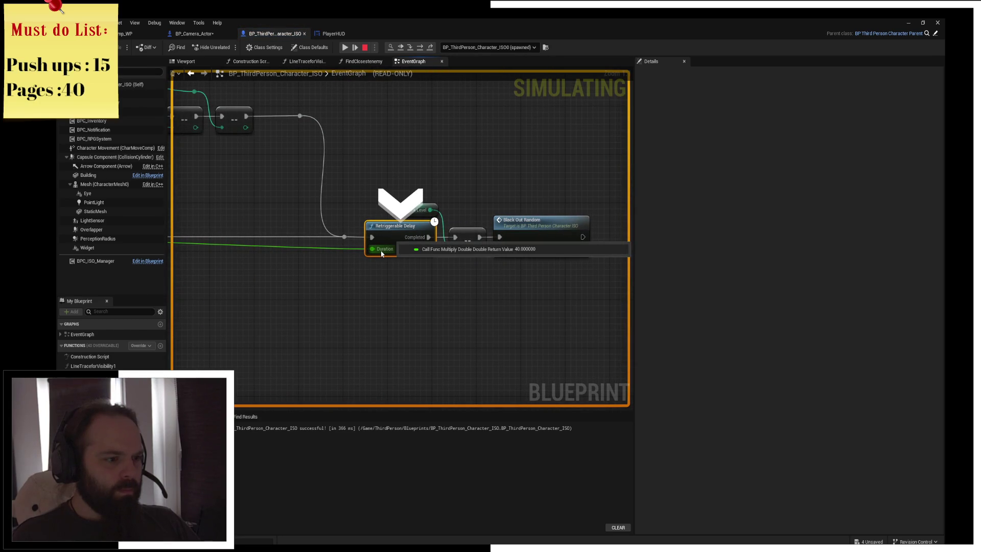
pyautogui.click(425, 47)
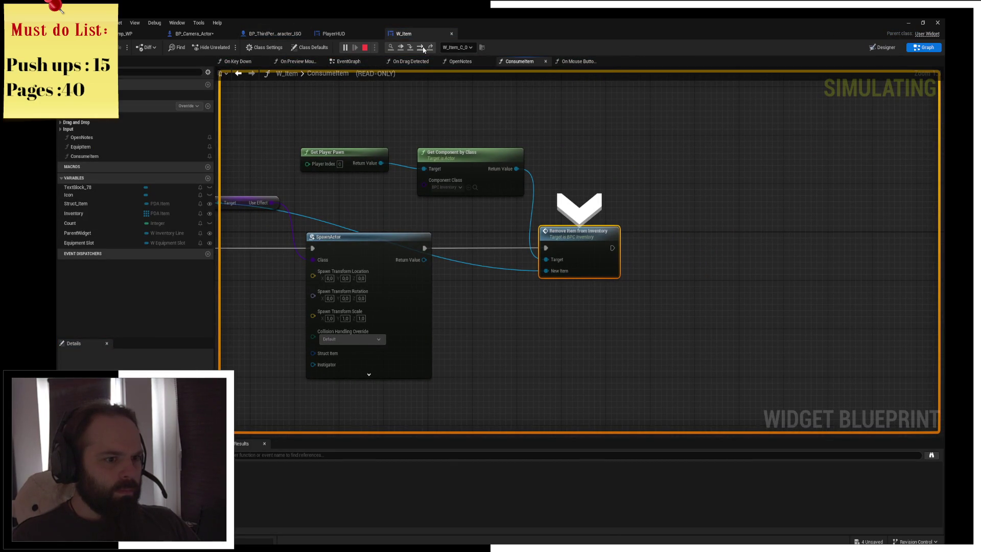
pyautogui.click(423, 49)
pyautogui.hotkey('alt', 'Tab')
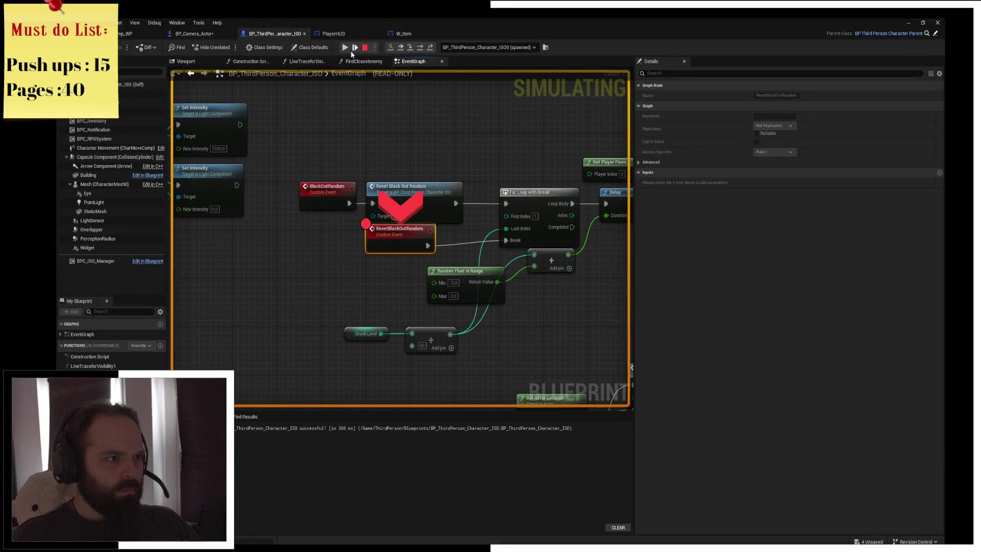
pyautogui.click(346, 48)
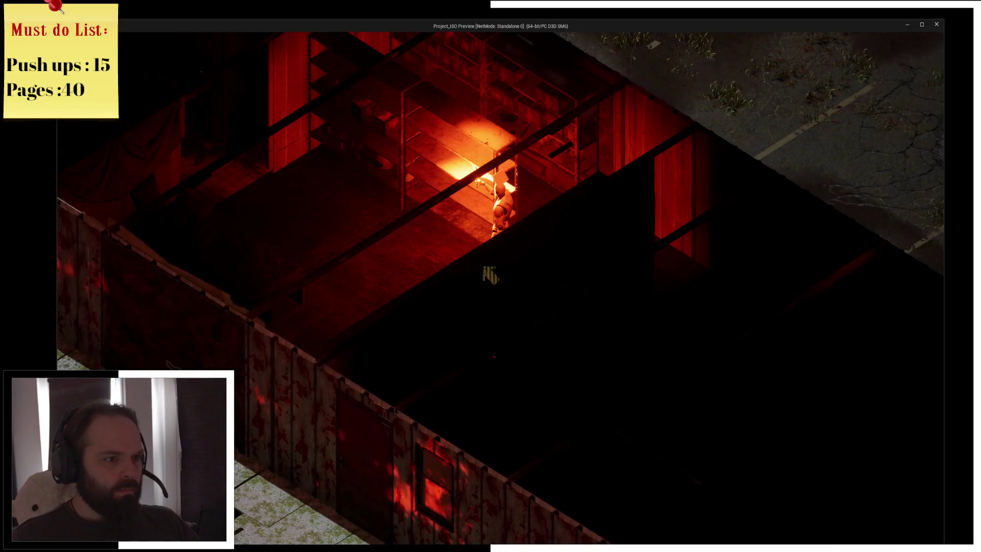
# - Walk the character through the building's rooms until the ResetBlackOutRandom breakpoint pauses the game
pyautogui.scroll(3, 490, 274)
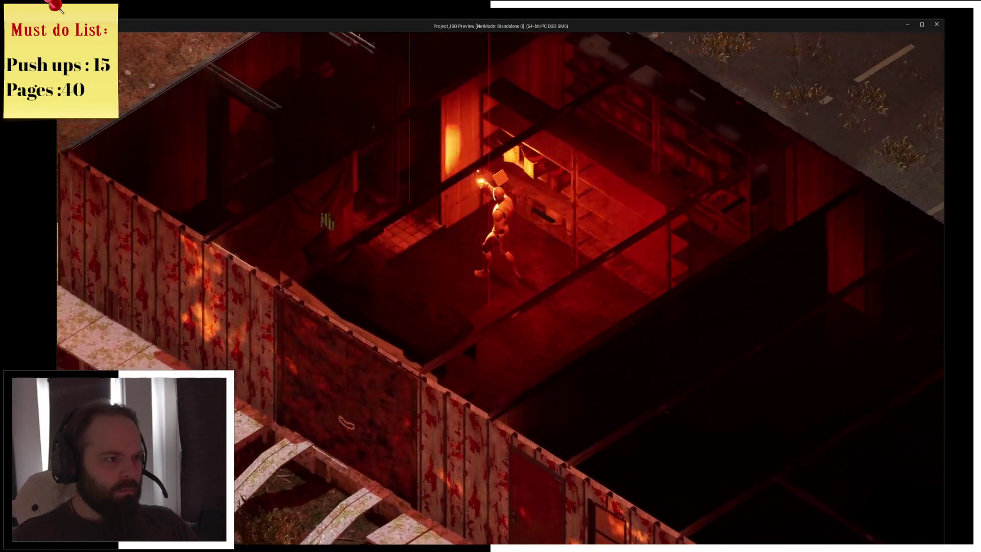
pyautogui.scroll(-3, 326, 224)
pyautogui.scroll(3, 591, 346)
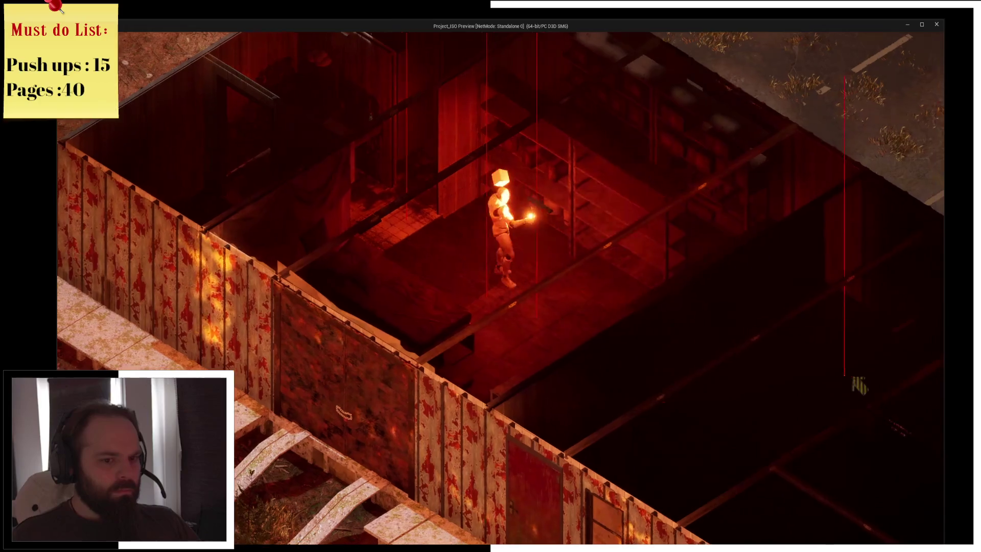
pyautogui.press('d')
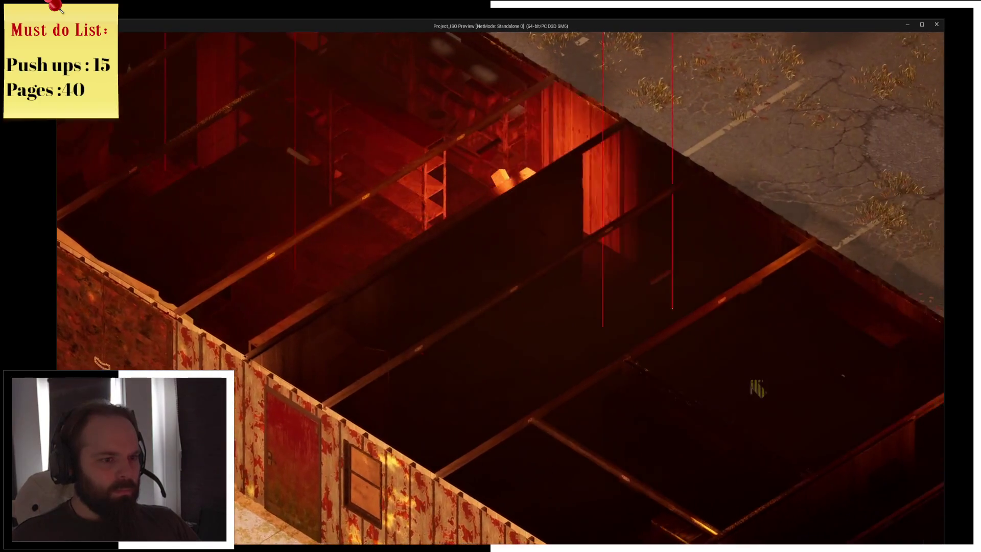
pyautogui.press('w')
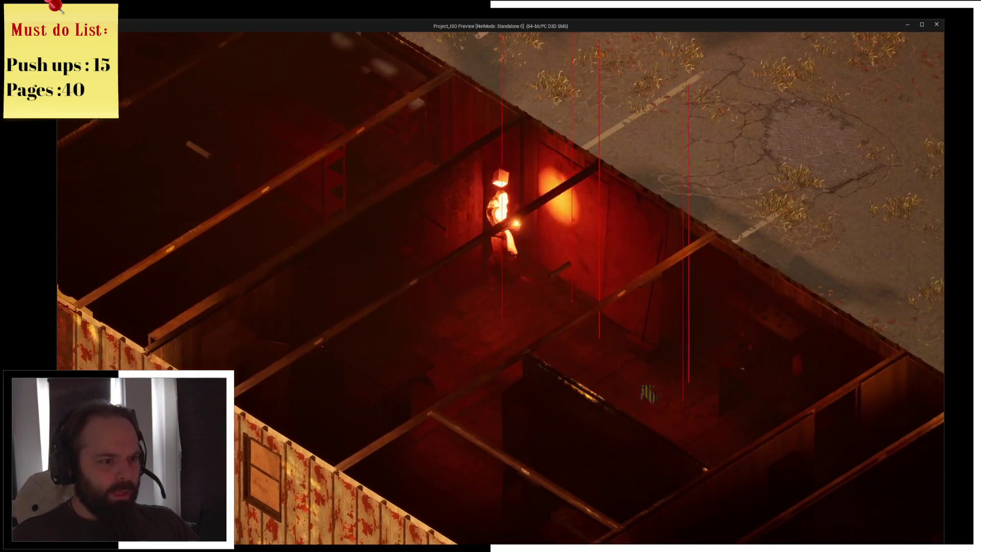
pyautogui.press('d')
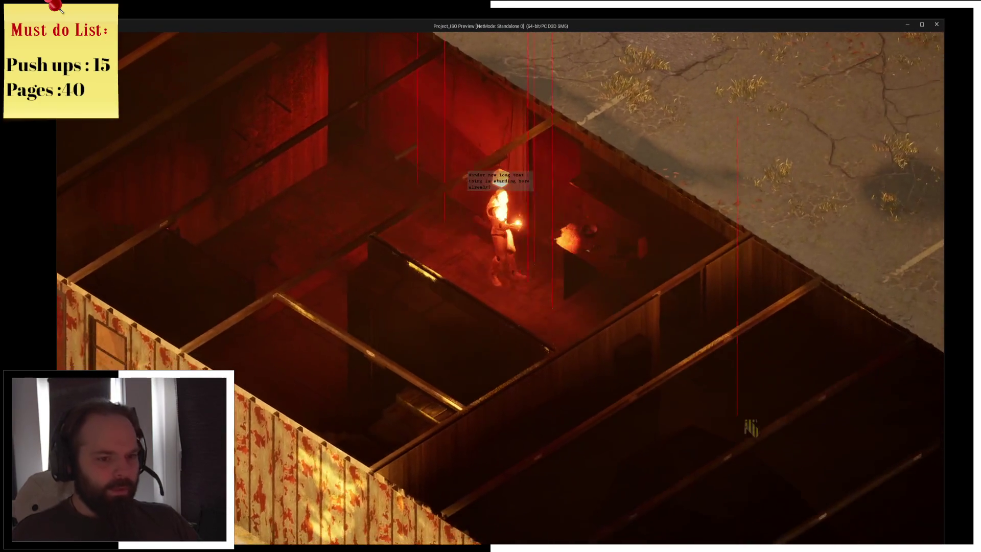
pyautogui.press('d')
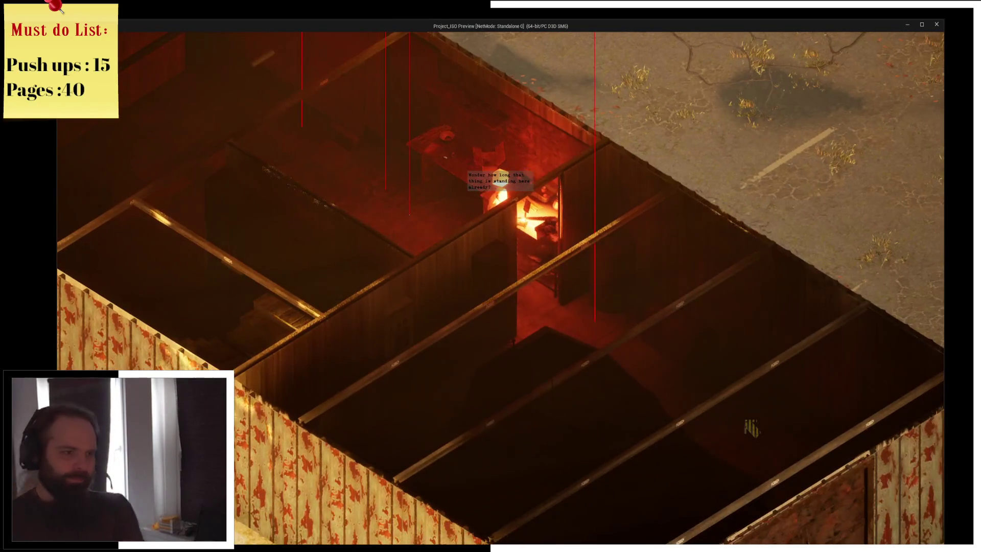
pyautogui.press('d')
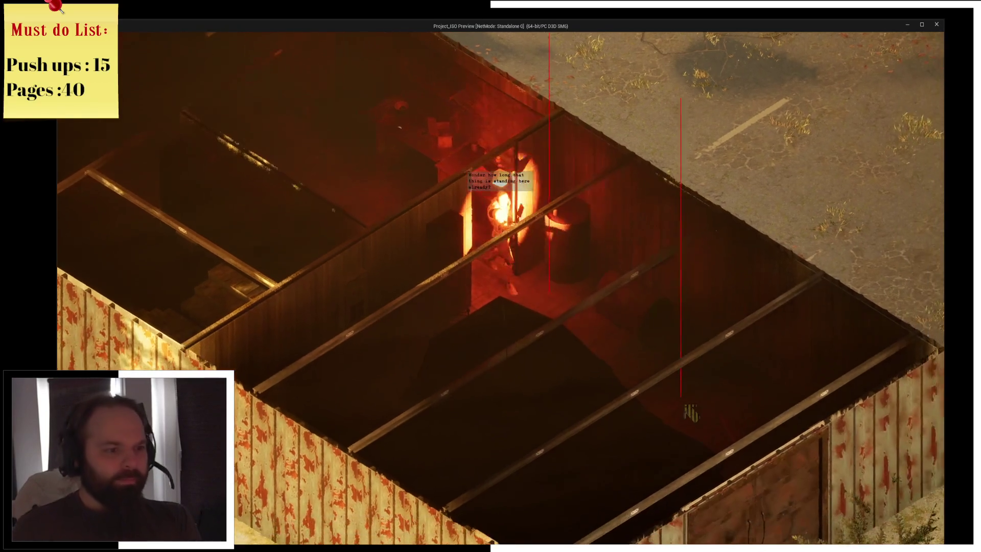
pyautogui.press('d')
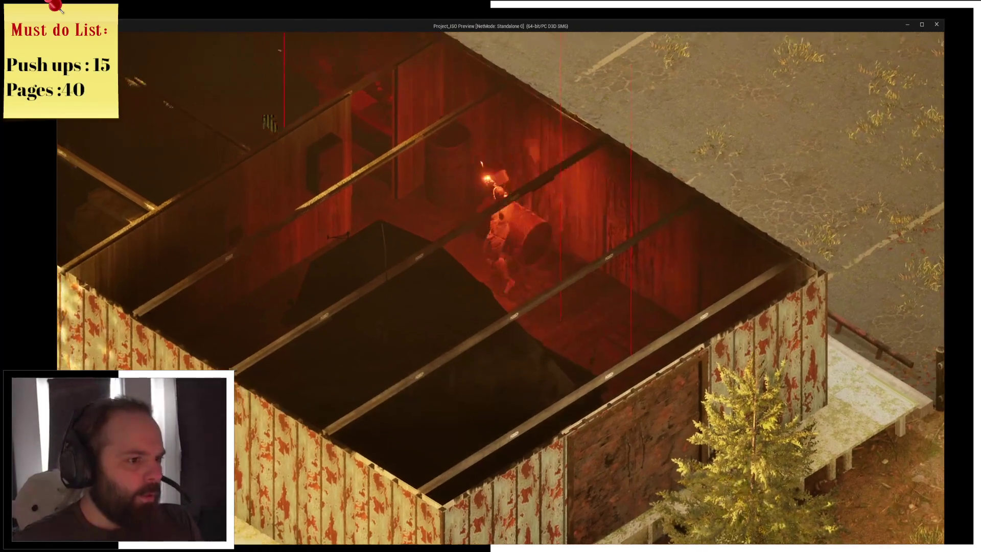
pyautogui.press('a')
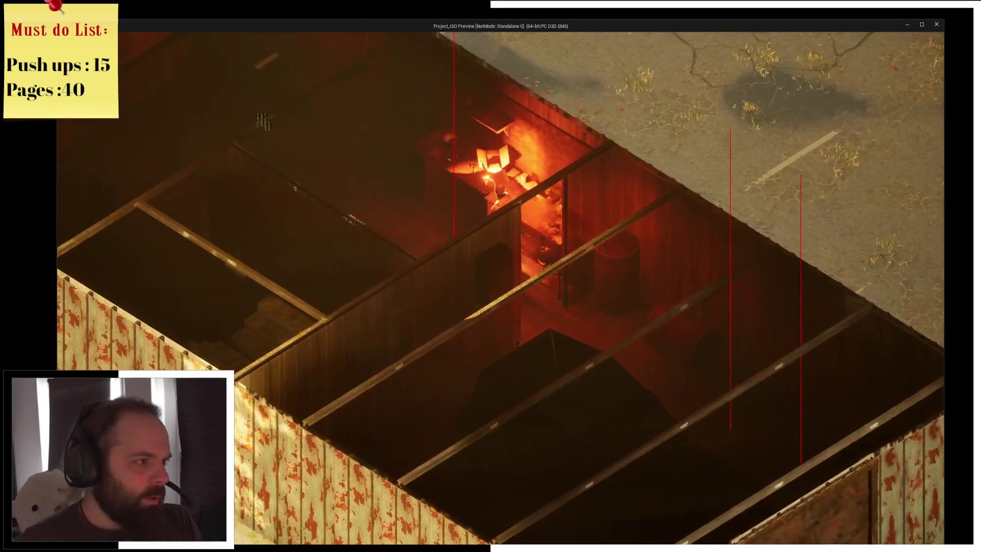
pyautogui.press('a')
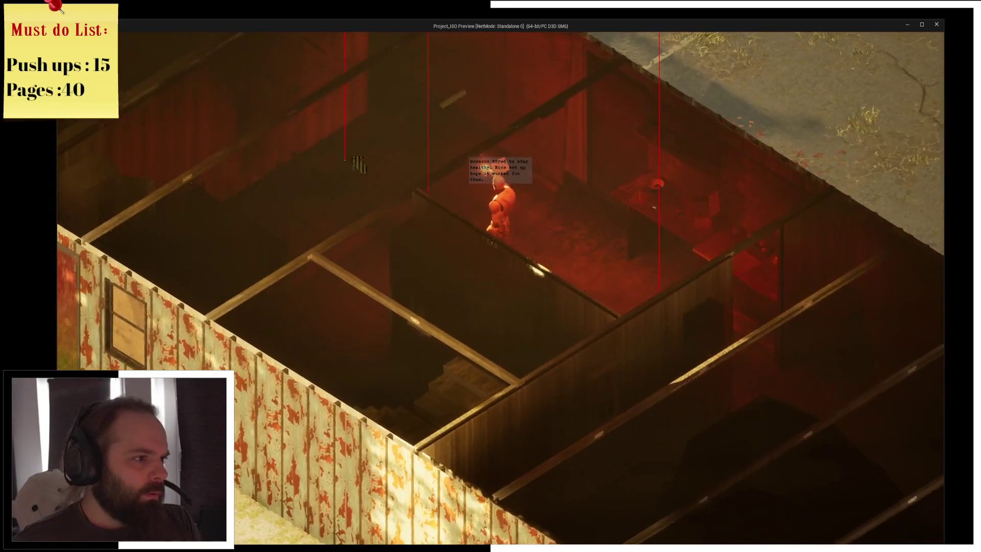
pyautogui.press('w')
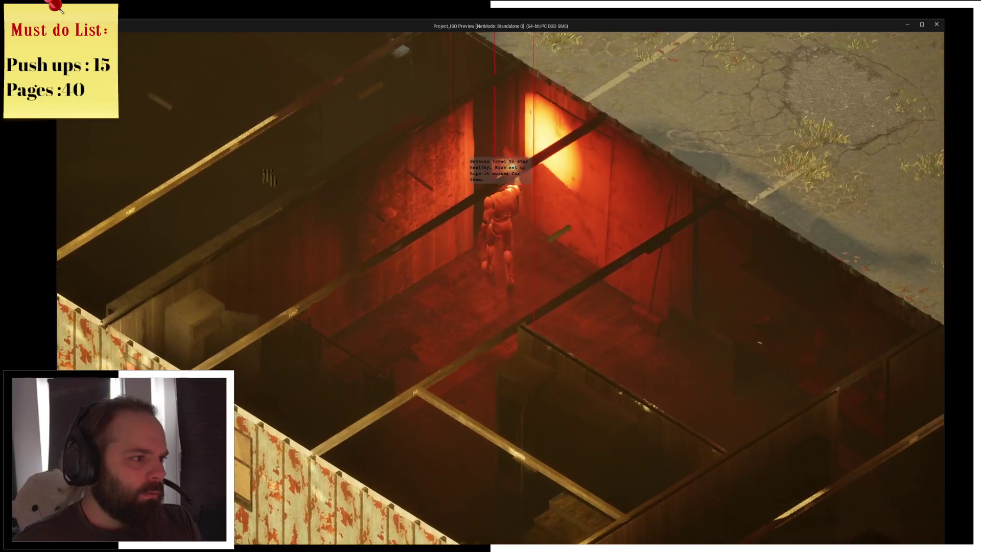
pyautogui.scroll(3, 500, 286)
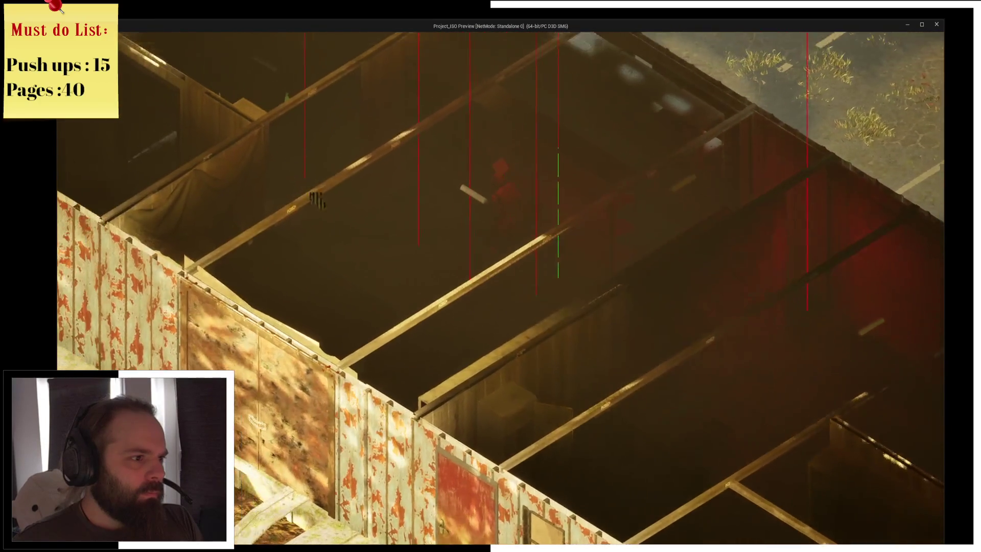
pyautogui.press('d')
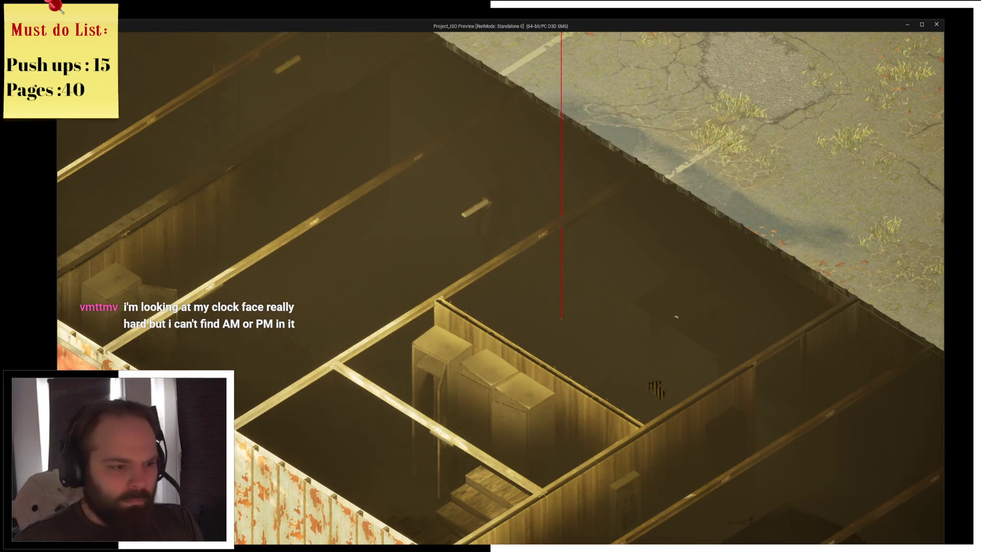
pyautogui.press('s')
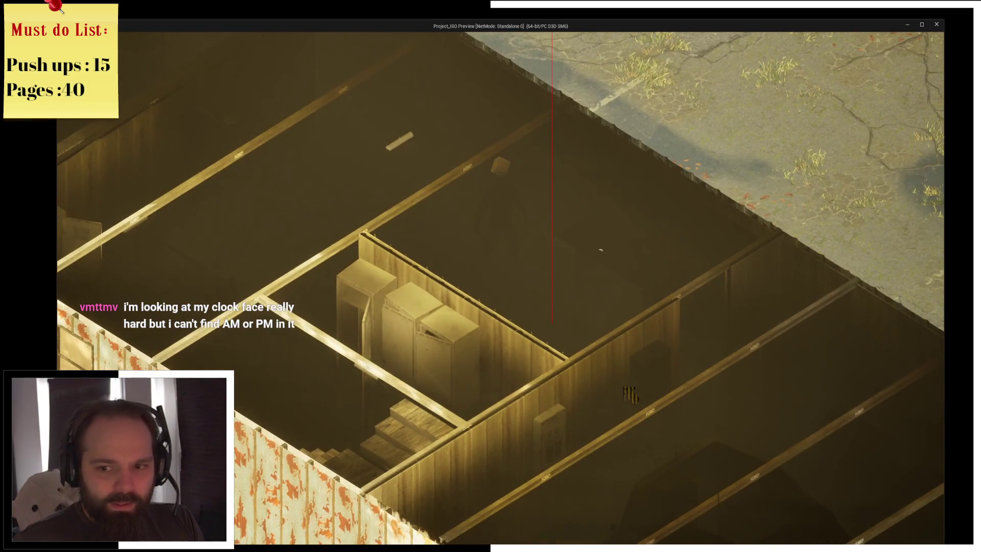
# - Resume from the breakpoint, pan across the rooms, and toggle the inventory screen
pyautogui.hotkey('alt', 'Tab')
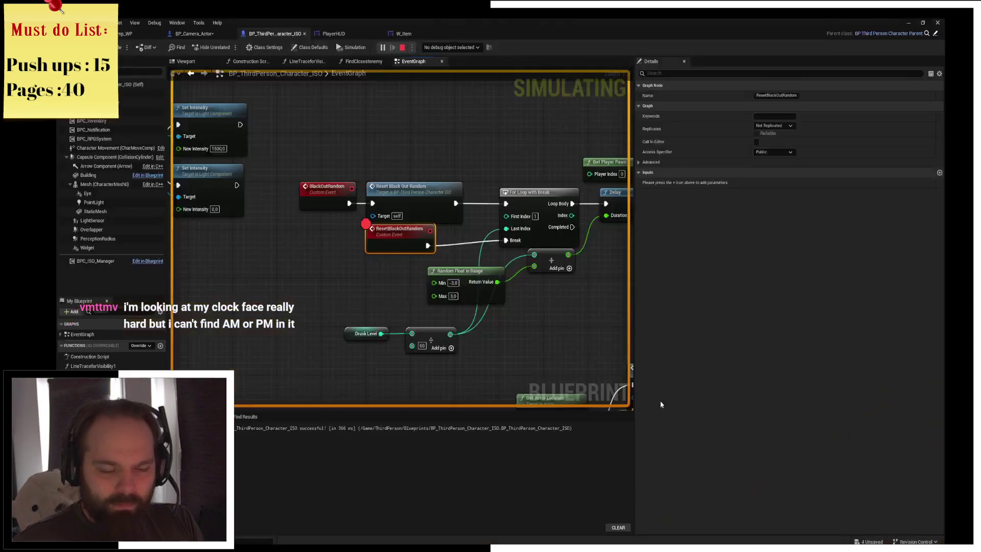
pyautogui.click(345, 47)
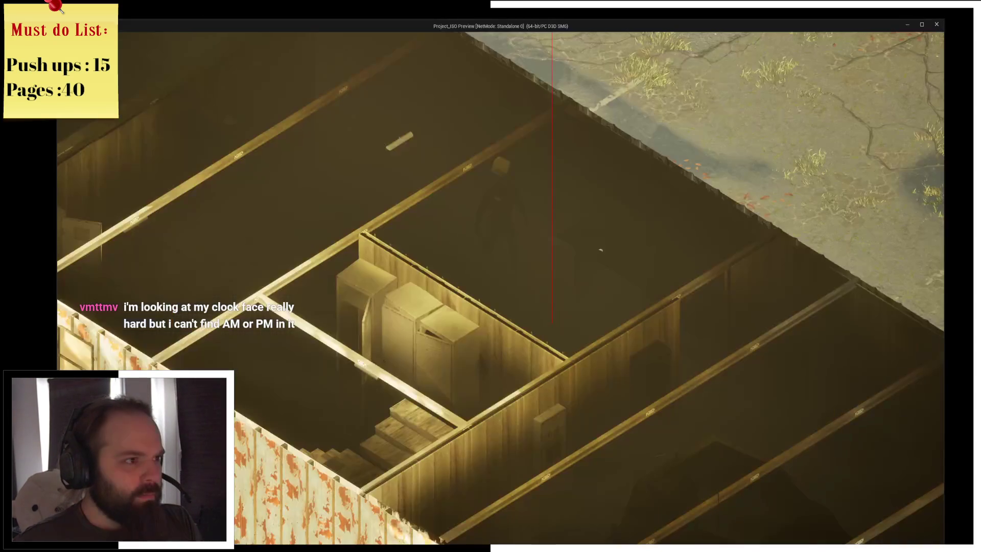
pyautogui.press('a')
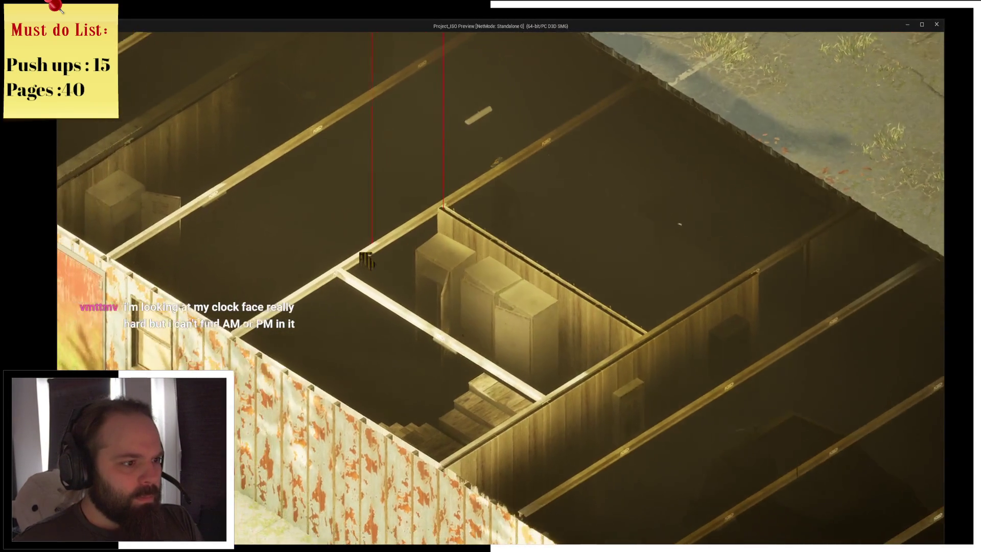
pyautogui.press('d')
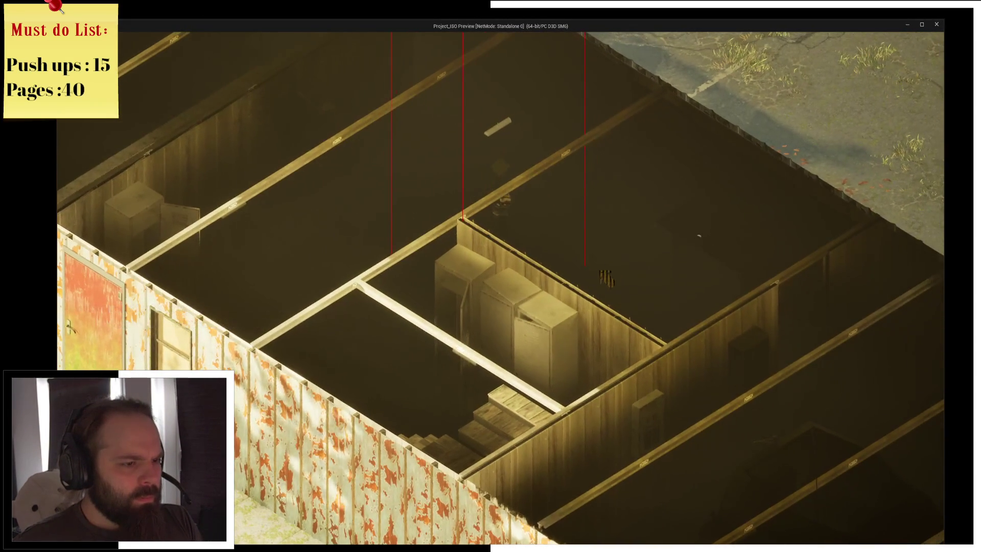
pyautogui.press('s')
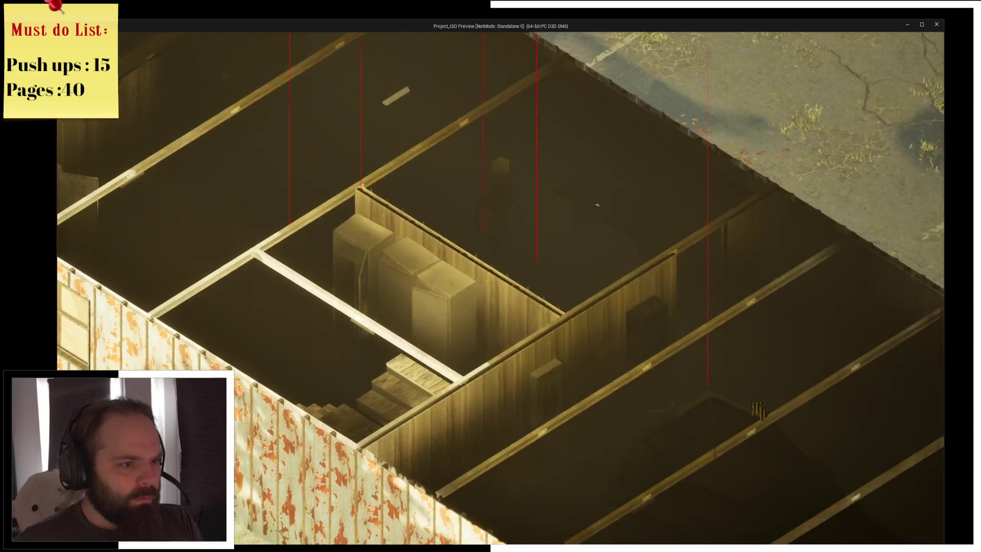
pyautogui.press('s')
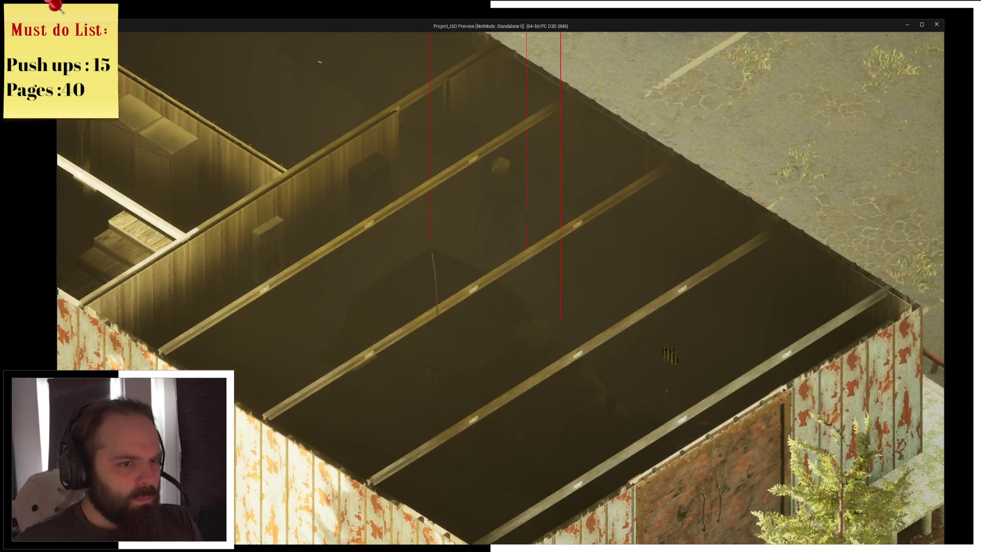
pyautogui.press('s')
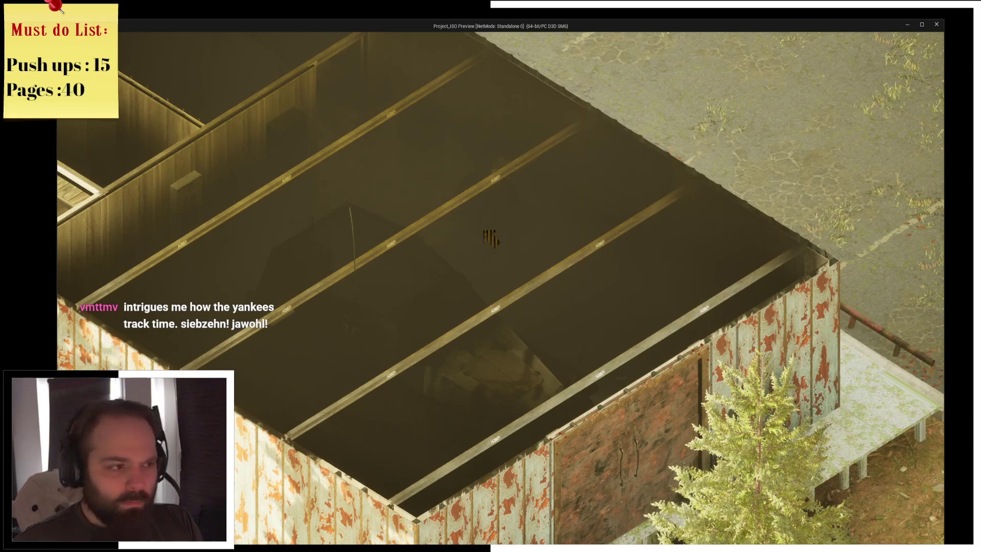
pyautogui.press('w')
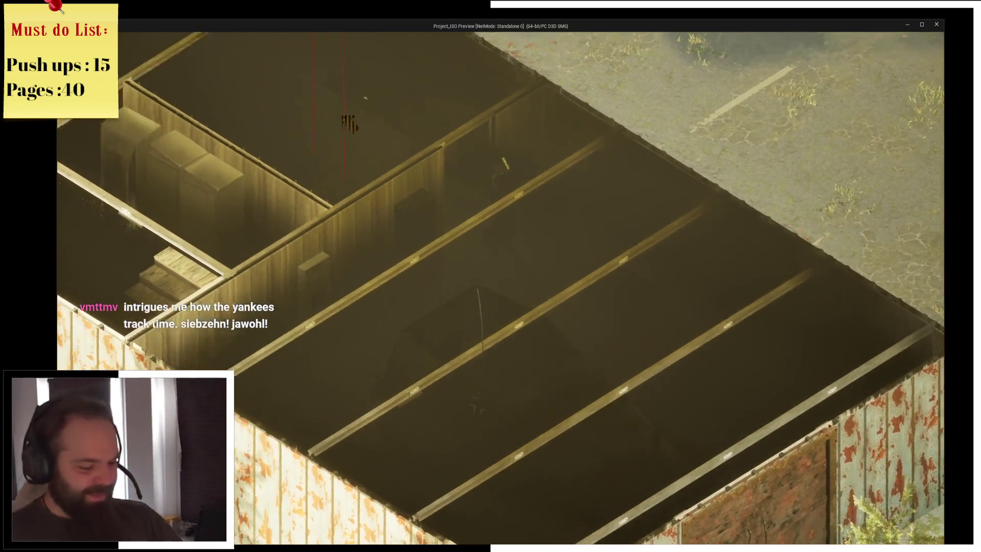
pyautogui.press('i')
pyautogui.press('i')
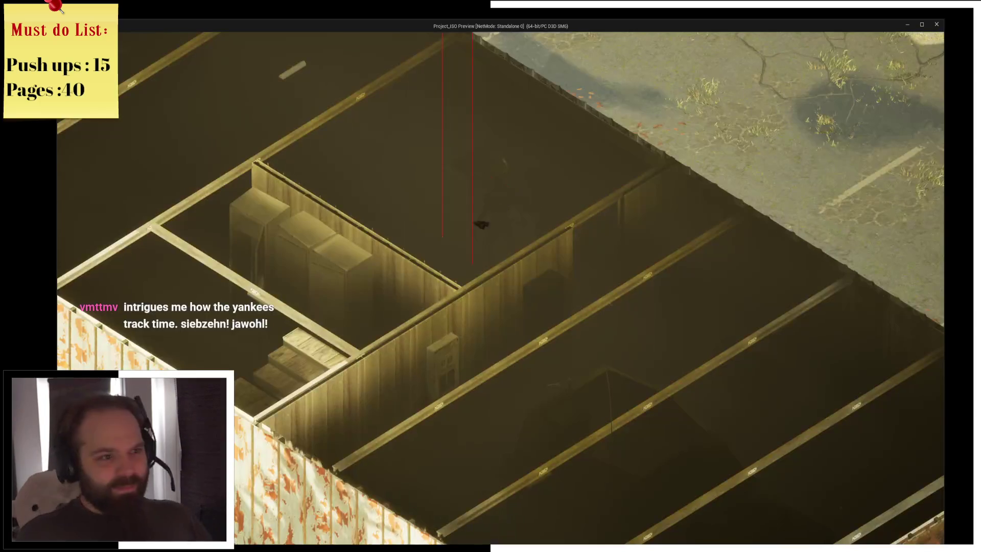
pyautogui.press('a')
pyautogui.press('a')
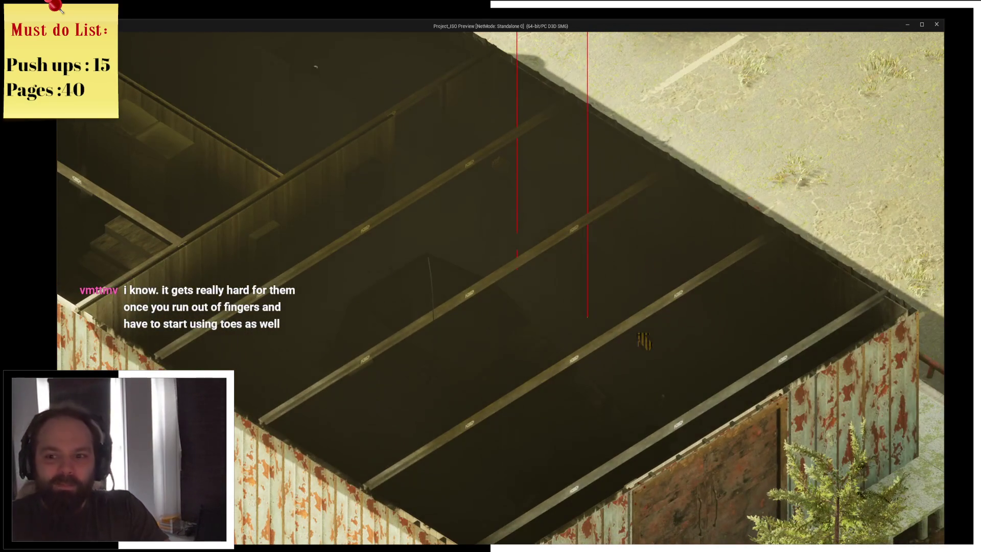
pyautogui.scroll(-3, 643, 340)
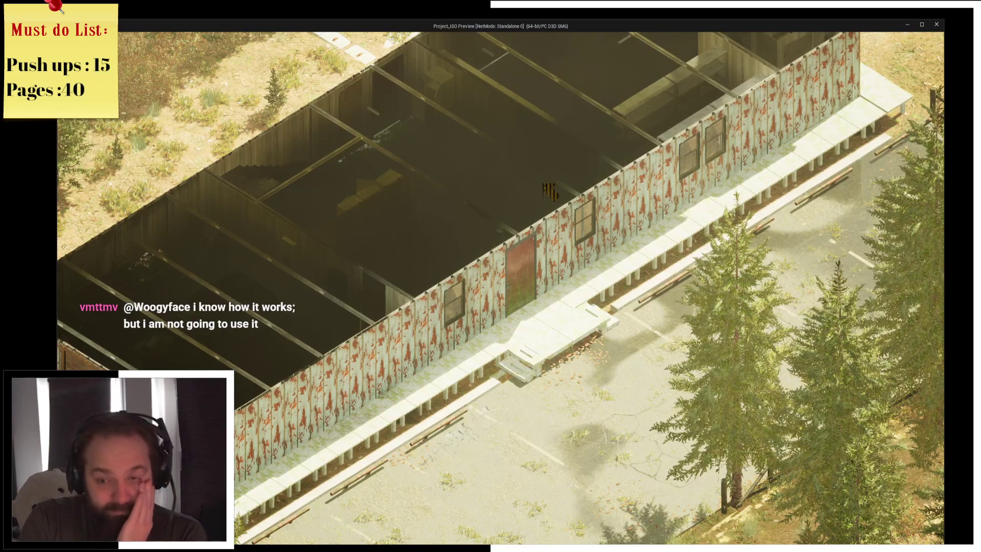
pyautogui.press('super')
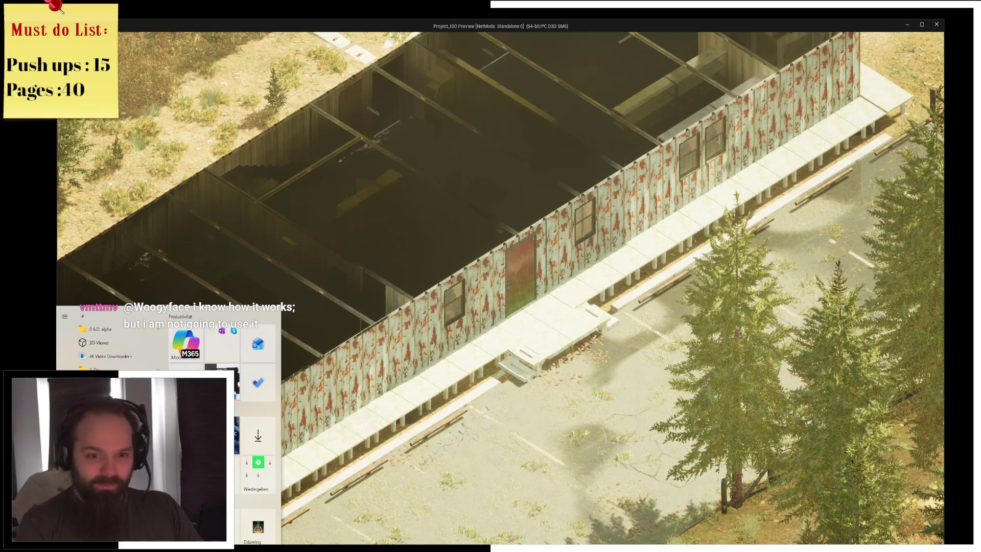
pyautogui.click(382, 348)
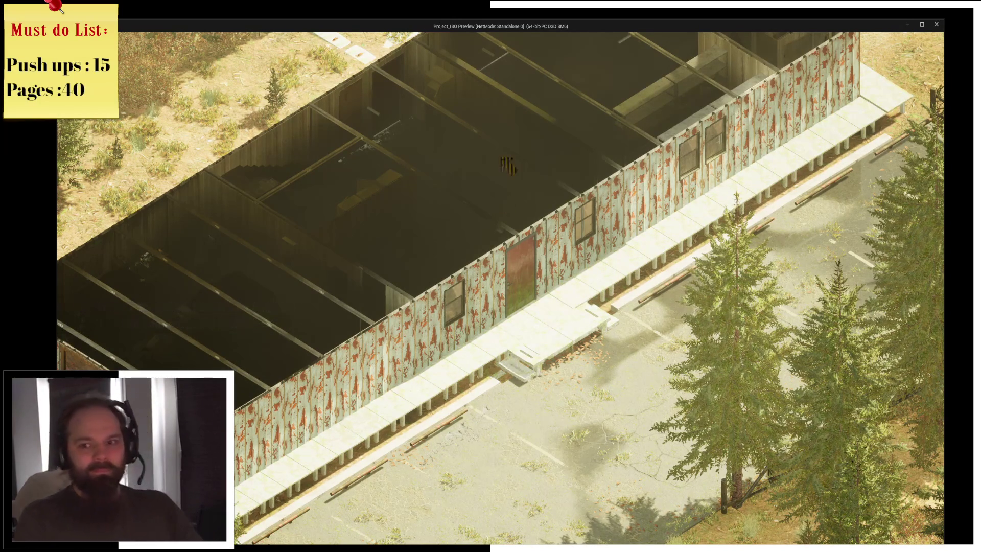
pyautogui.press('w')
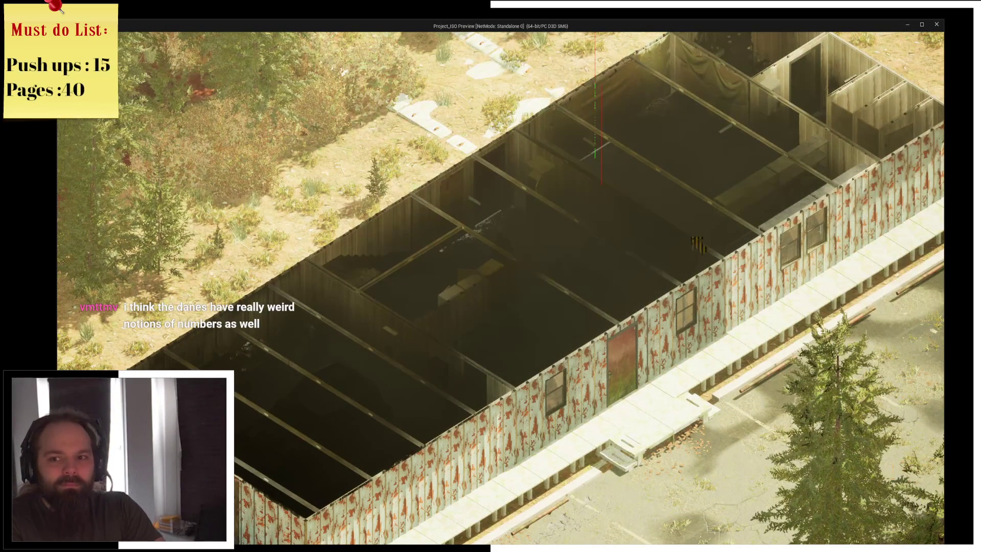
pyautogui.press('d')
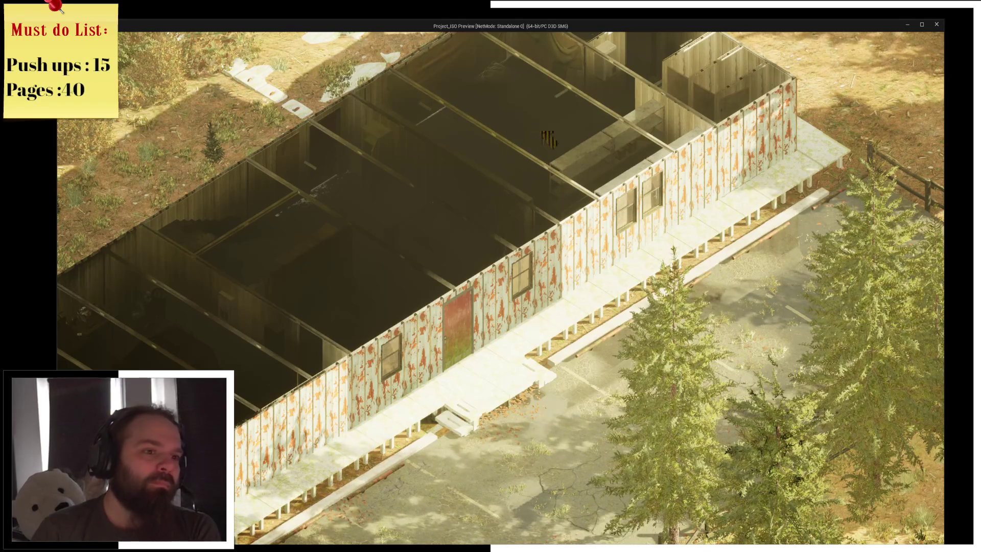
pyautogui.click(936, 24)
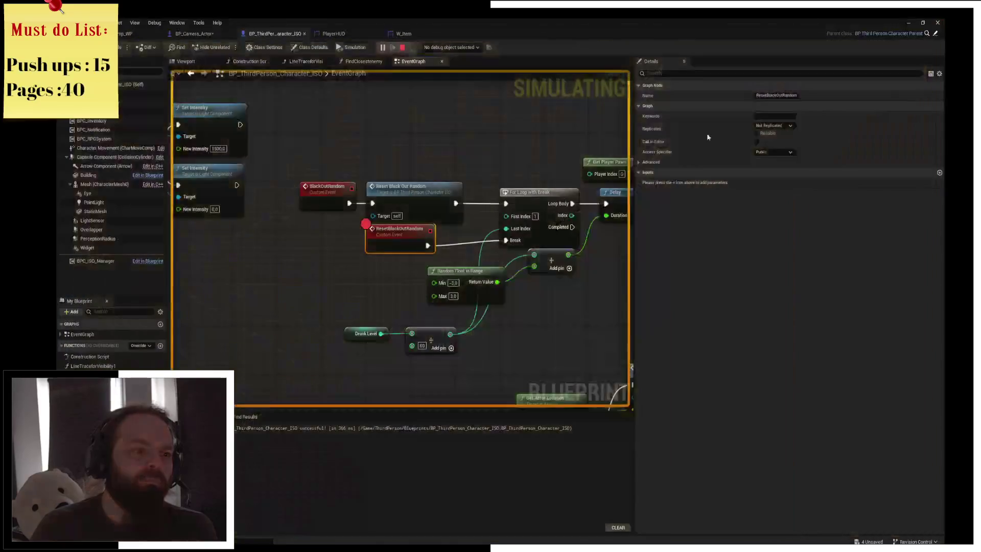
# - Close the Message Log and pan the BlackOutRandom graph to bring the loop nodes into view
pyautogui.click(937, 22)
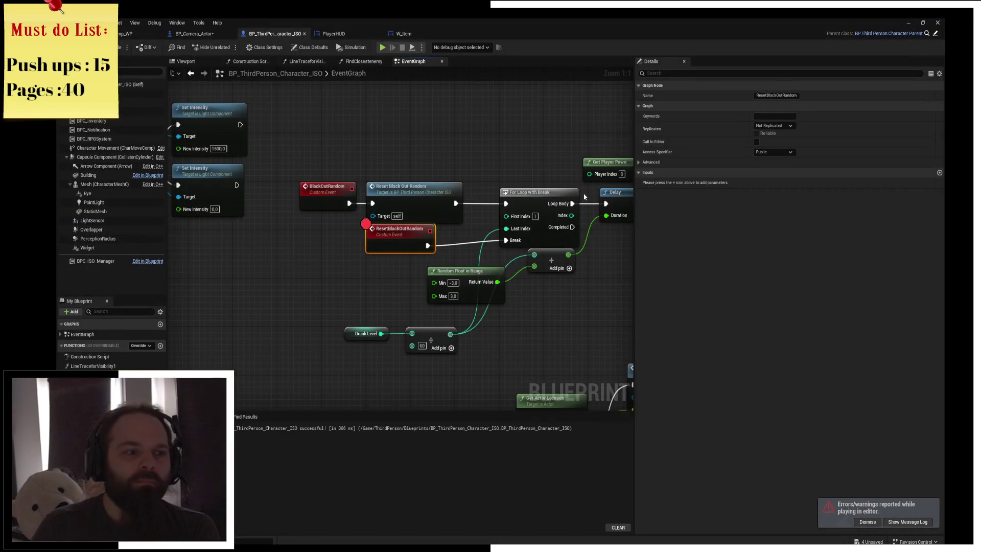
pyautogui.moveTo(504, 145); pyautogui.dragTo(419, 146)
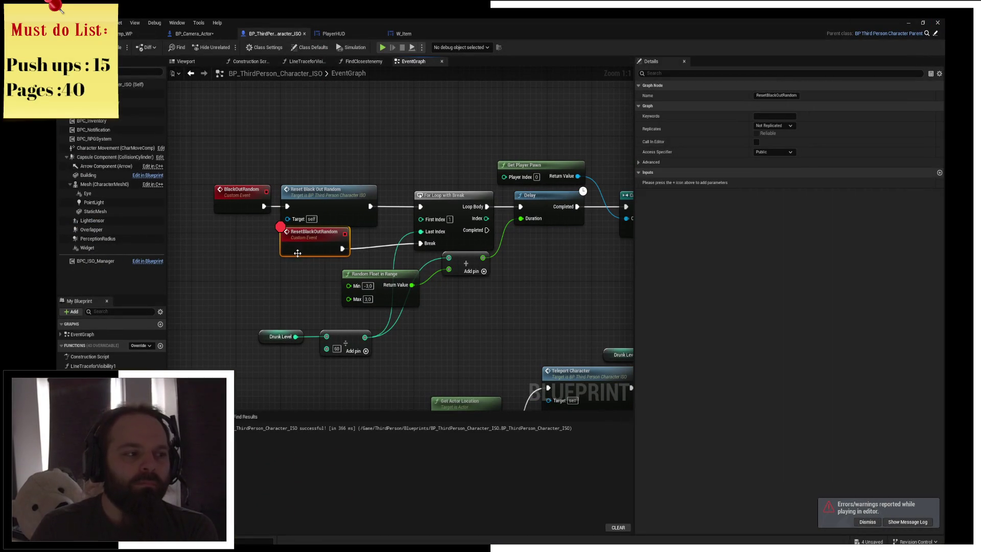
pyautogui.moveTo(405, 265); pyautogui.dragTo(366, 263)
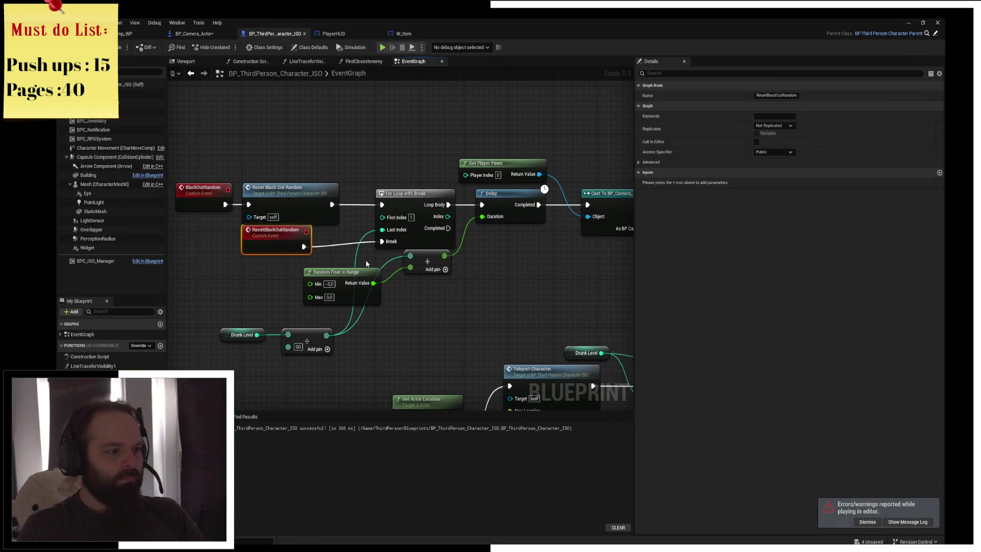
pyautogui.moveTo(313, 246); pyautogui.dragTo(399, 256)
pyautogui.click(373, 264)
pyautogui.click(300, 249)
pyautogui.click(322, 271)
pyautogui.moveTo(384, 214); pyautogui.dragTo(338, 216)
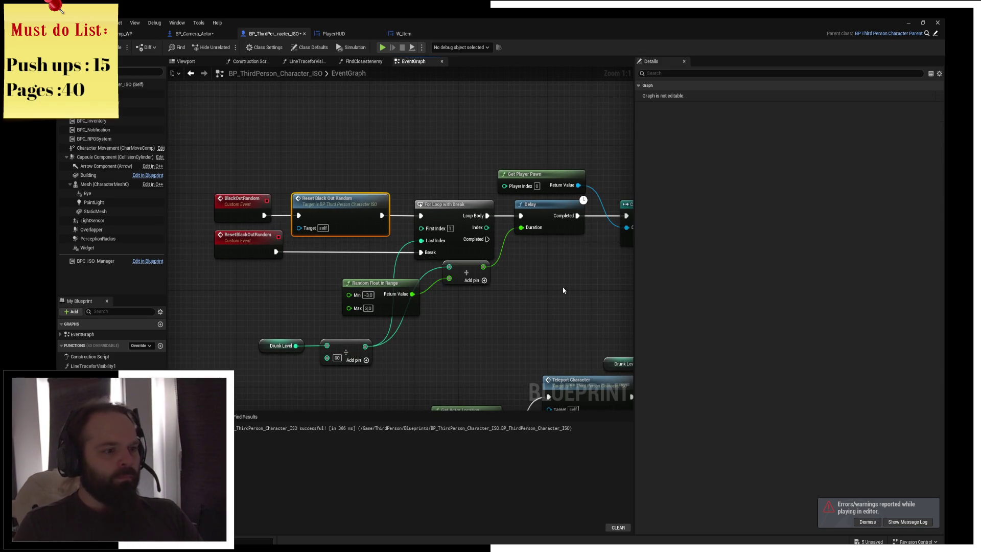
pyautogui.click(563, 290)
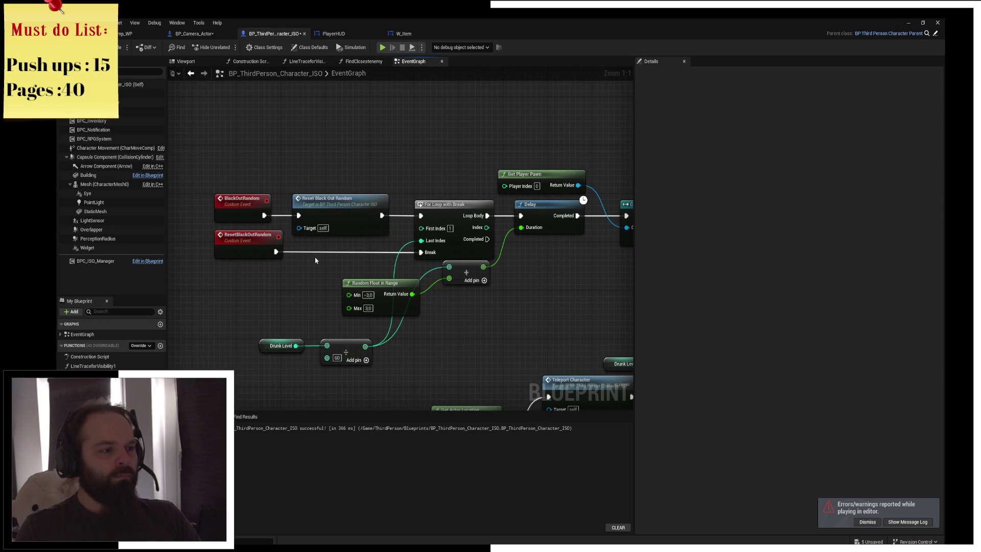
# - Put an F9 breakpoint on the For Loop with Break node and start a game preview
pyautogui.click(333, 202)
pyautogui.click(263, 241)
pyautogui.click(455, 252)
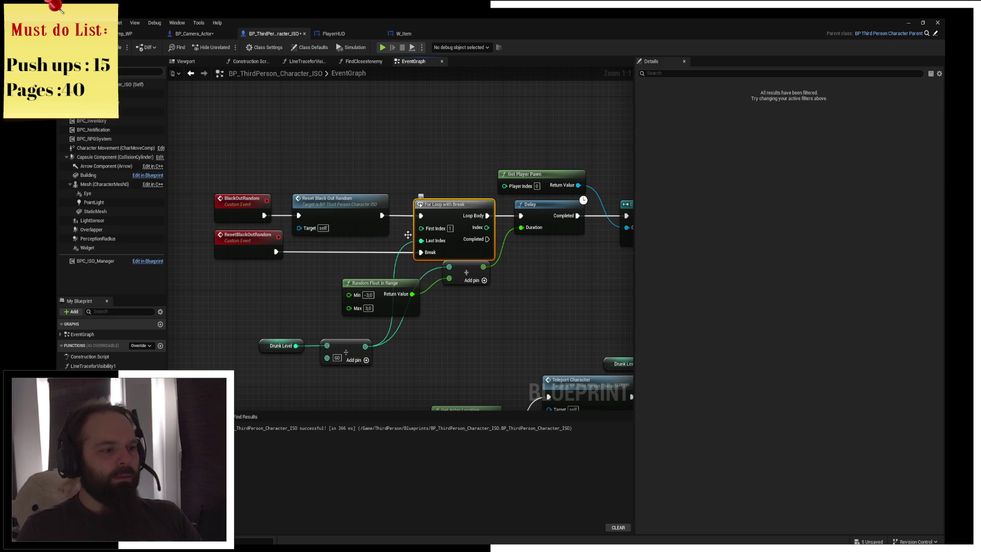
pyautogui.press('F9')
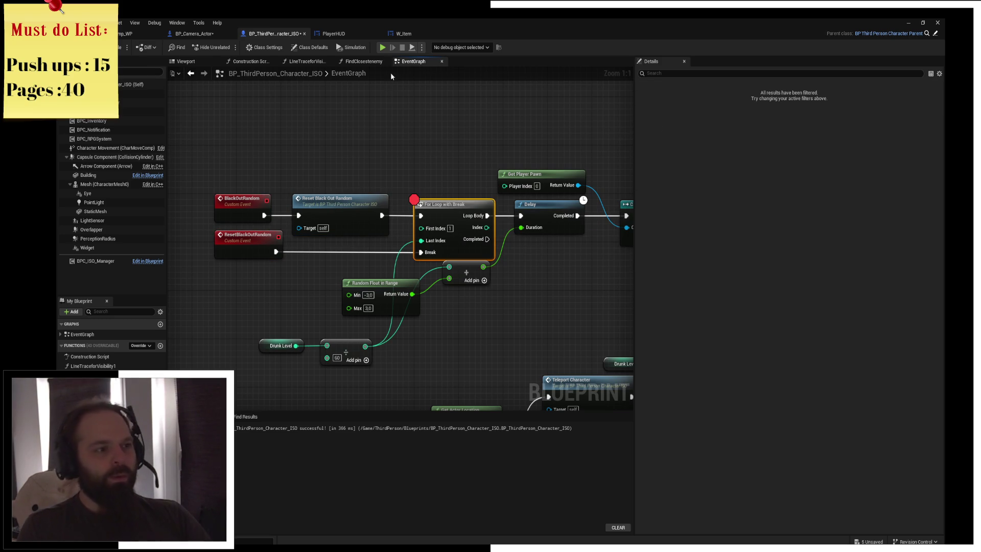
pyautogui.click(382, 47)
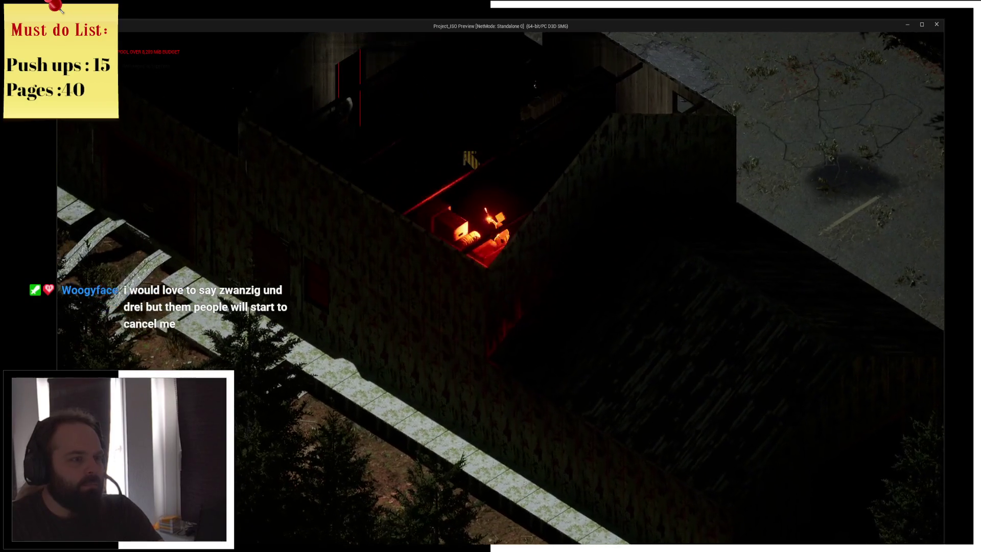
# - Close the earlier preview and Message Log, then rotate the game camera around the building
pyautogui.click(930, 26)
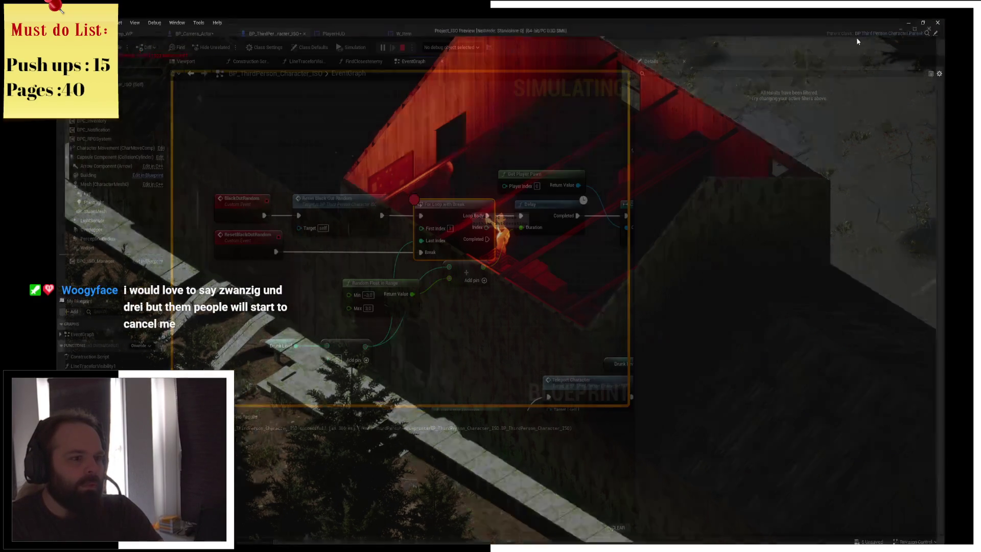
pyautogui.click(937, 23)
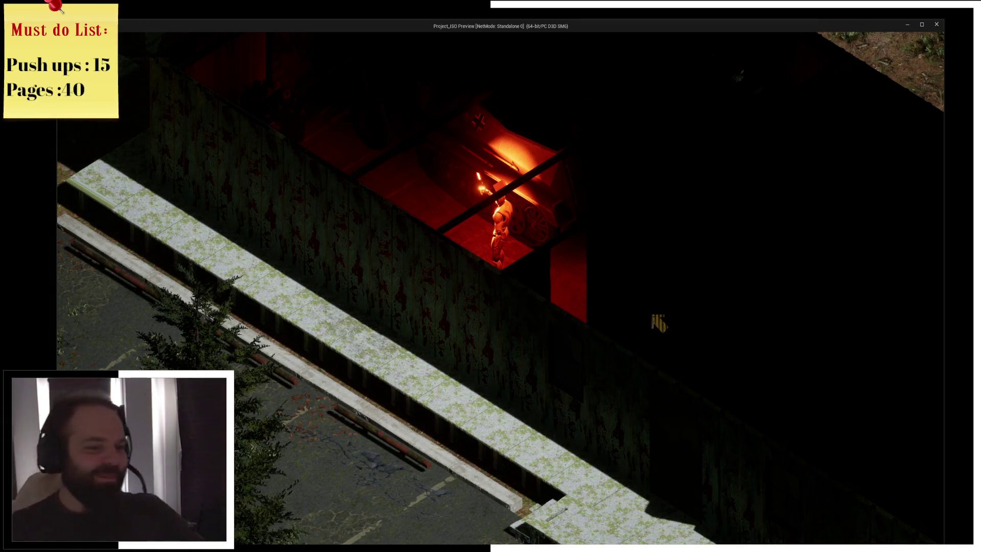
pyautogui.press('e')
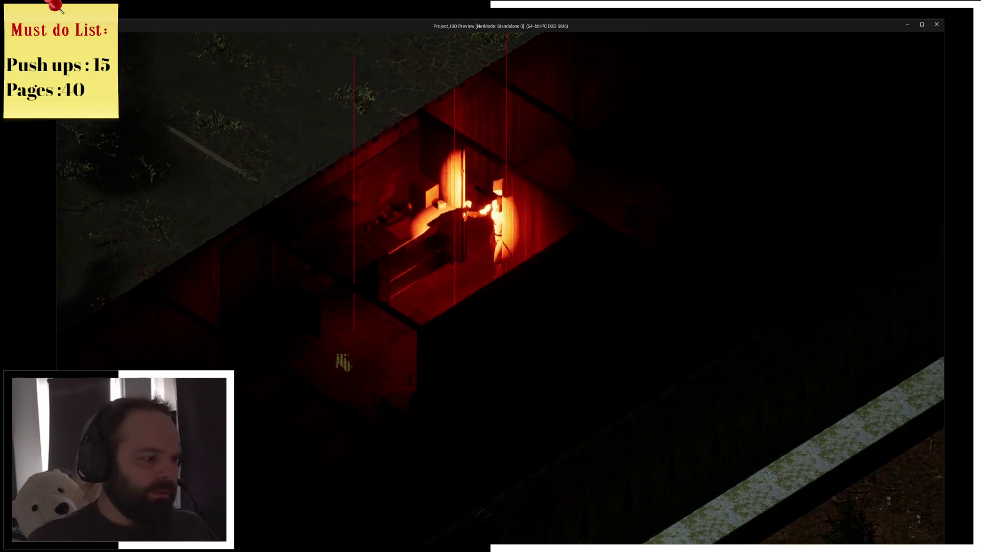
pyautogui.press('e')
pyautogui.press('e')
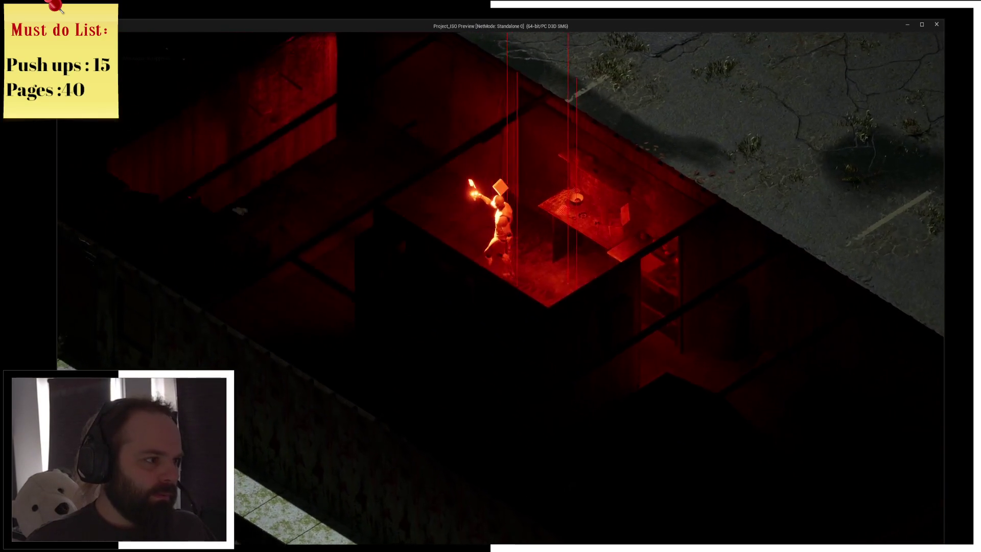
pyautogui.press('e')
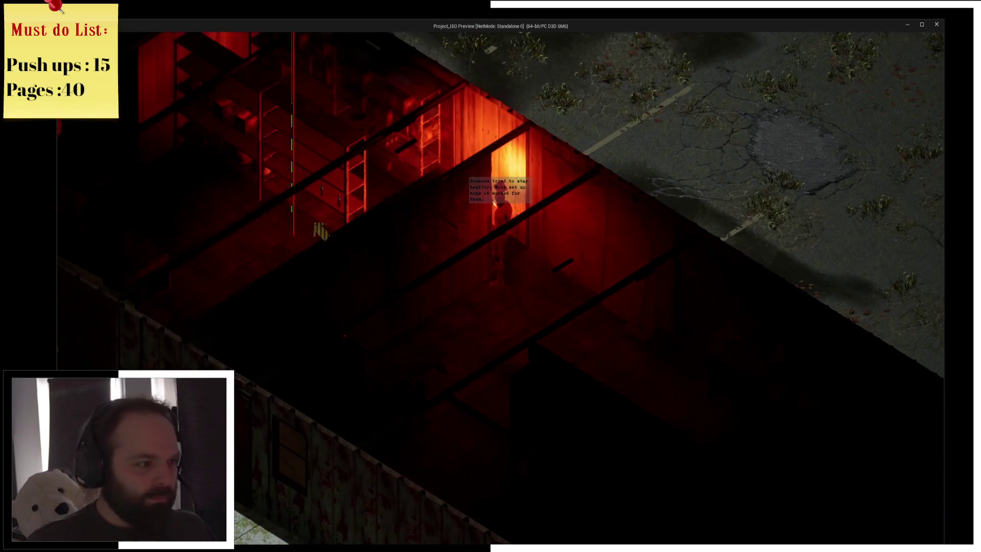
pyautogui.press('e')
pyautogui.press('e')
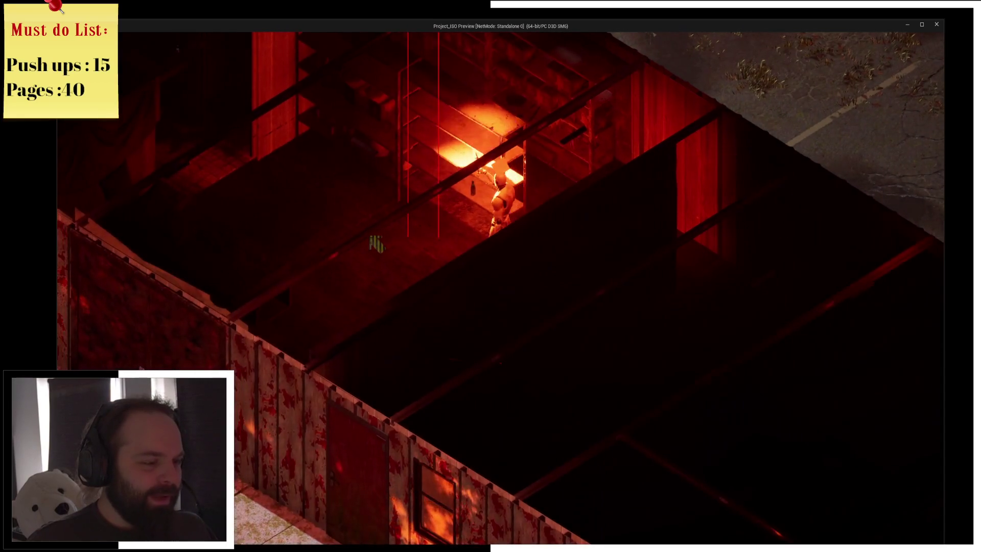
# - Open the inventory, resume from the loop breakpoint, and consume the Wide Mushroom
pyautogui.press('i')
pyautogui.hotkey('alt', 'Tab')
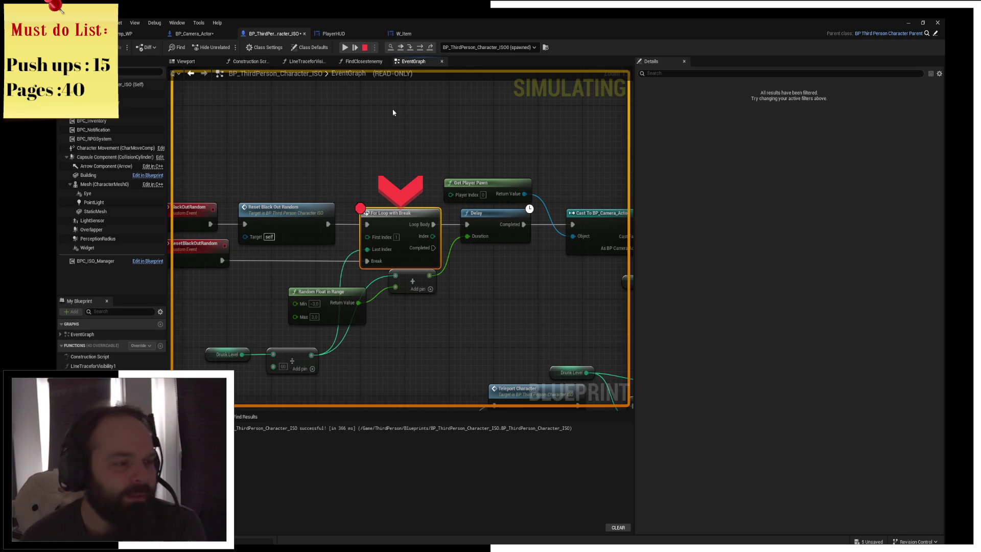
pyautogui.hotkey('alt', 'Tab')
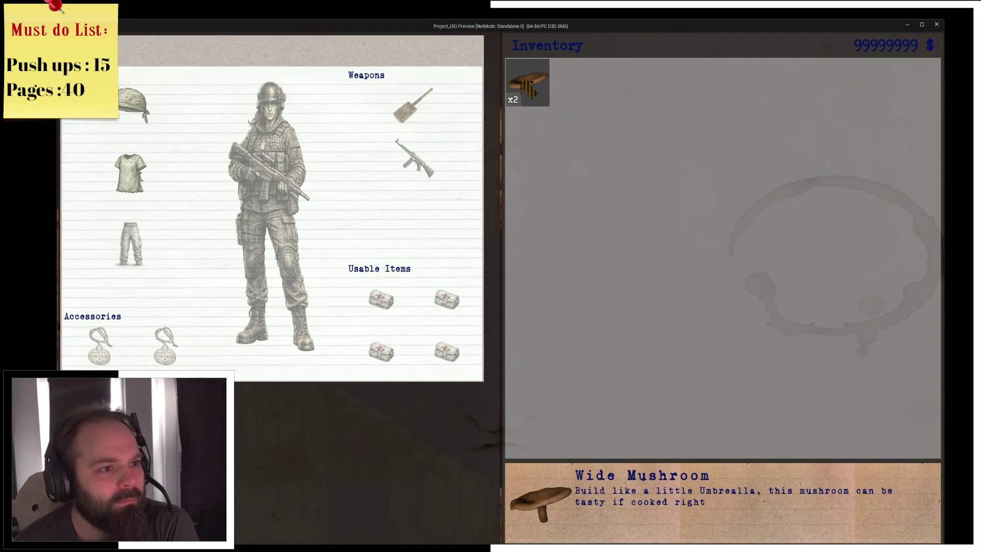
pyautogui.rightClick(534, 96)
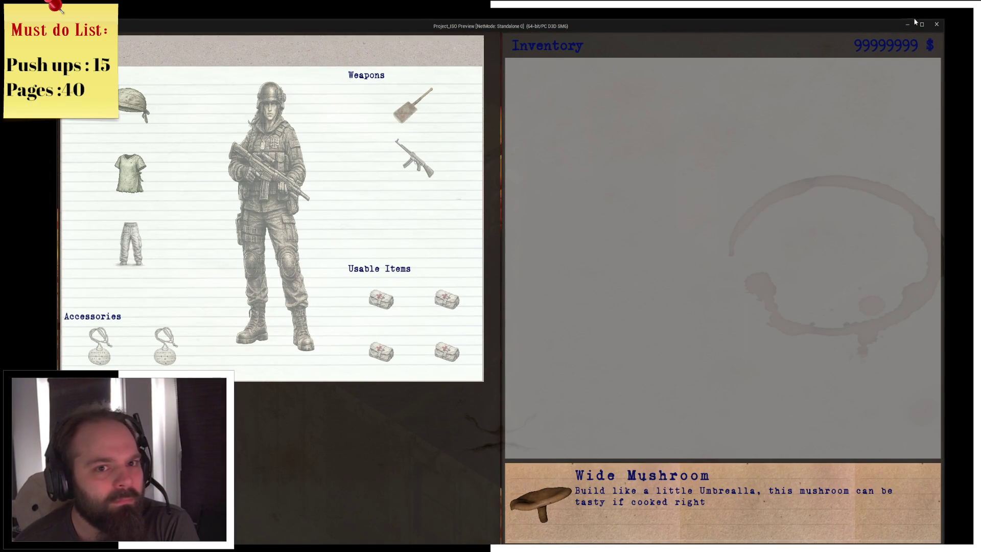
# - Close the preview and Message Log and bring up W_Item's ConsumeItem graph
pyautogui.click(933, 25)
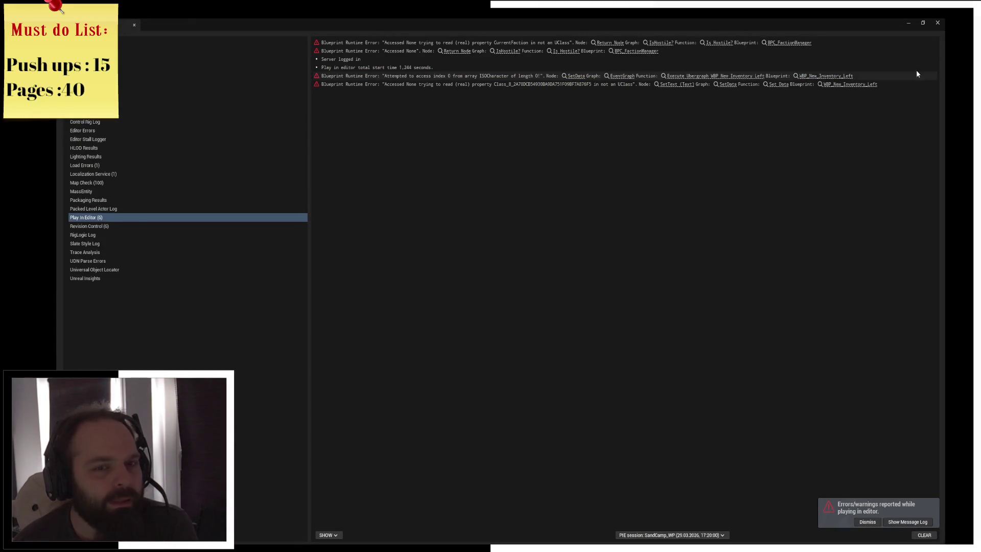
pyautogui.click(937, 23)
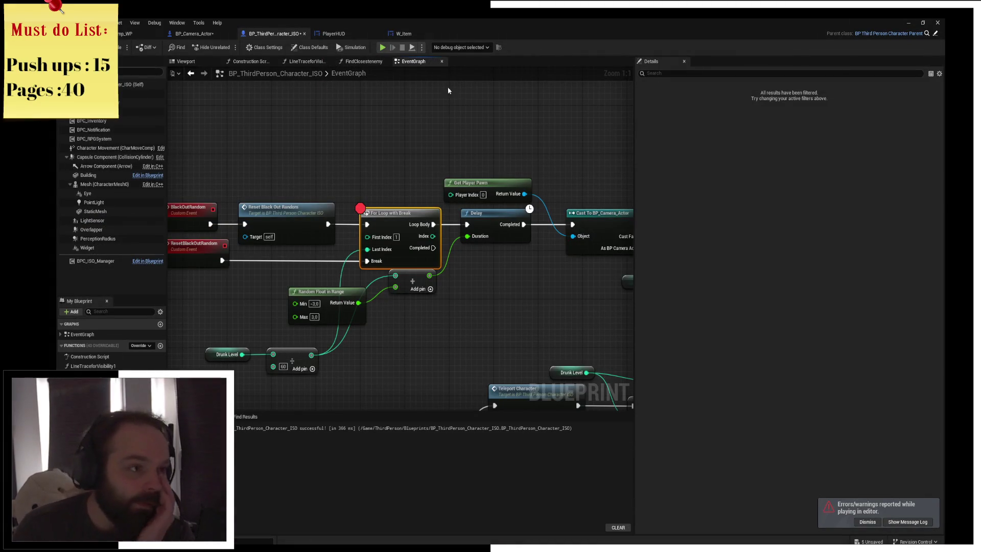
pyautogui.click(412, 33)
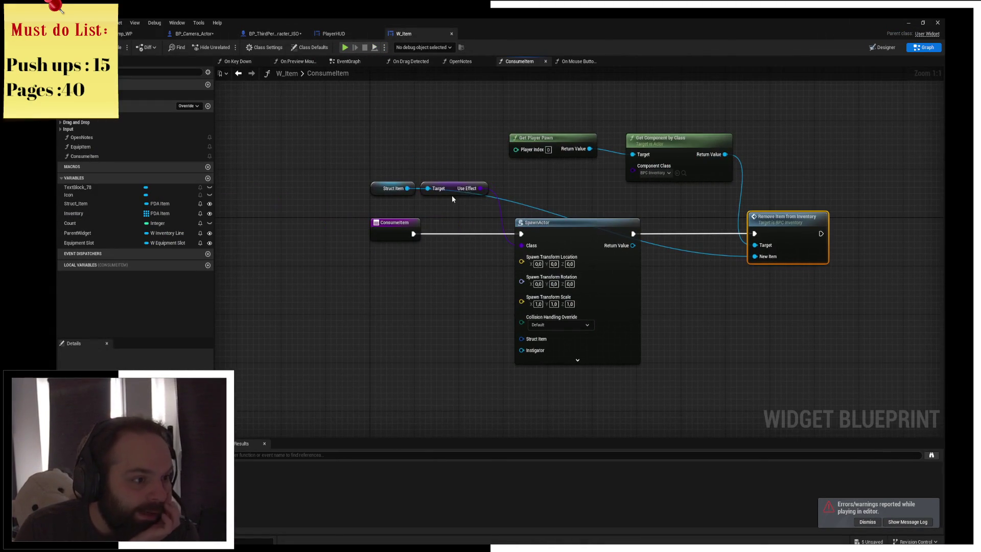
# - Shift the ConsumeItem nodes left and add an Is Valid Class node off the Use Effect pin
pyautogui.moveTo(402, 164)
pyautogui.mouseDown()
pyautogui.moveTo(508, 197)
pyautogui.moveTo(481, 230)
pyautogui.mouseUp()
pyautogui.moveTo(423, 216); pyautogui.dragTo(303, 214)
pyautogui.click(358, 199)
pyautogui.moveTo(396, 176); pyautogui.dragTo(412, 279)
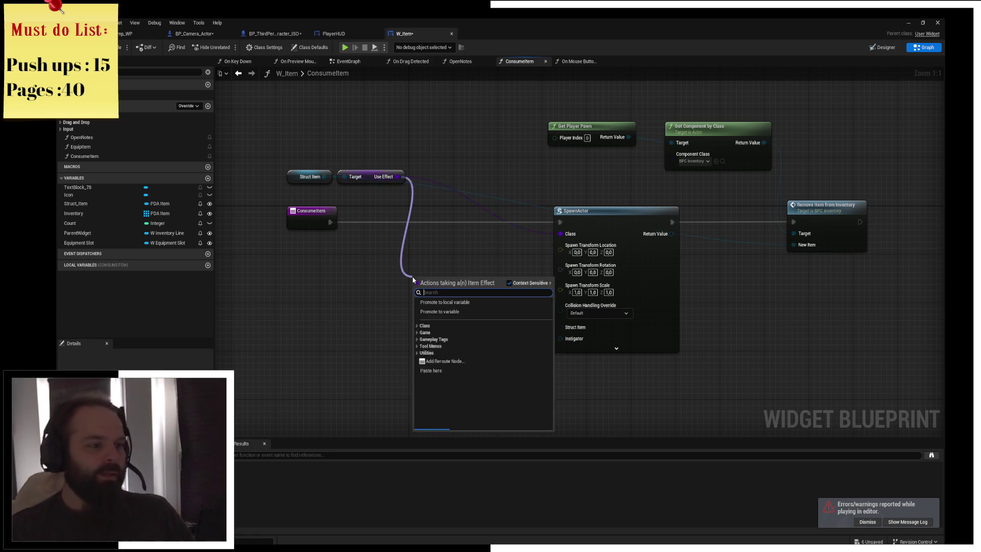
pyautogui.write('is vlad')
pyautogui.press('BackSpace')
pyautogui.press('BackSpace')
pyautogui.write('alid')
pyautogui.click(477, 306)
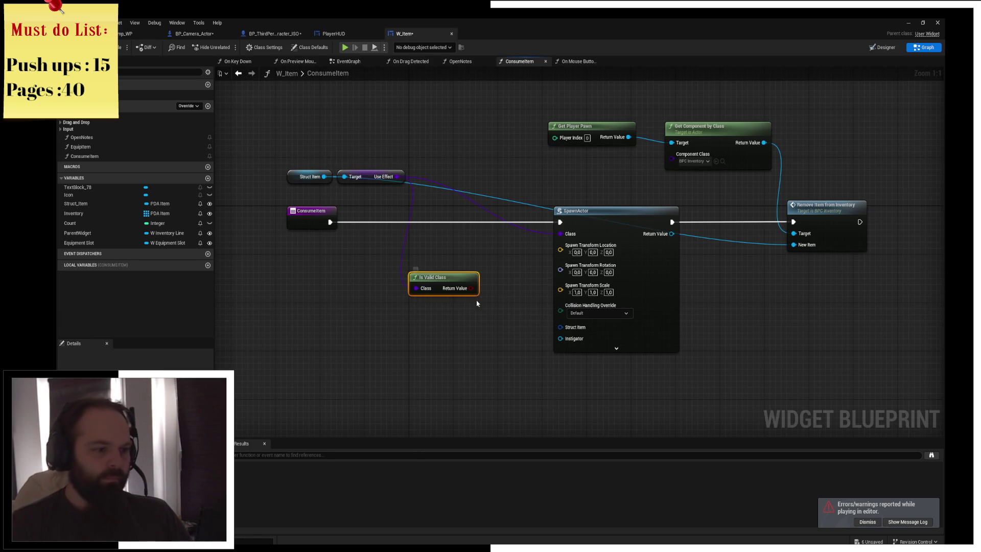
# - Add a Branch on Is Valid Class, wiring ConsumeItem into it and True to SpawnActor
pyautogui.moveTo(470, 289); pyautogui.dragTo(468, 242)
pyautogui.moveTo(331, 223); pyautogui.dragTo(470, 229)
pyautogui.moveTo(484, 225); pyautogui.dragTo(561, 221)
pyautogui.click(510, 322)
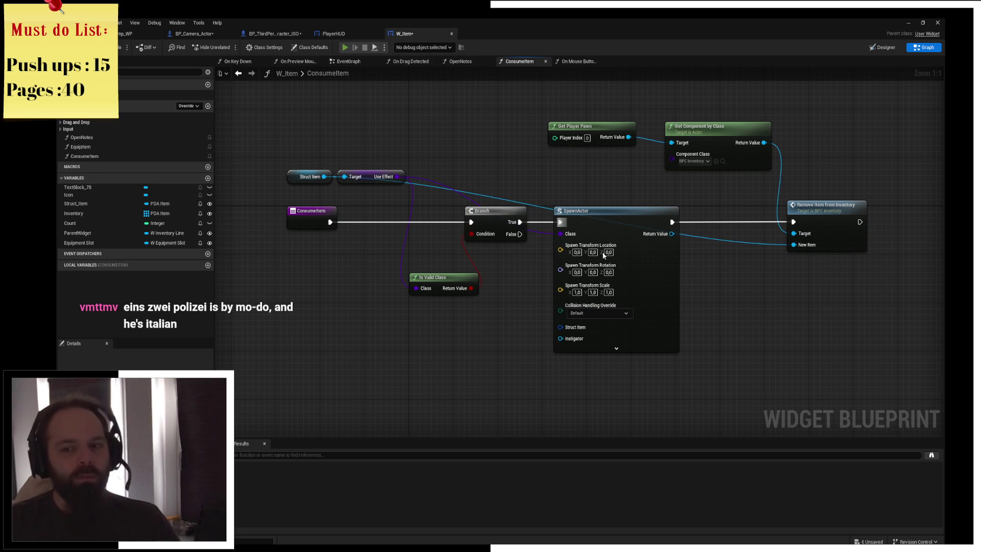
pyautogui.hotkey('alt', 'Tab')
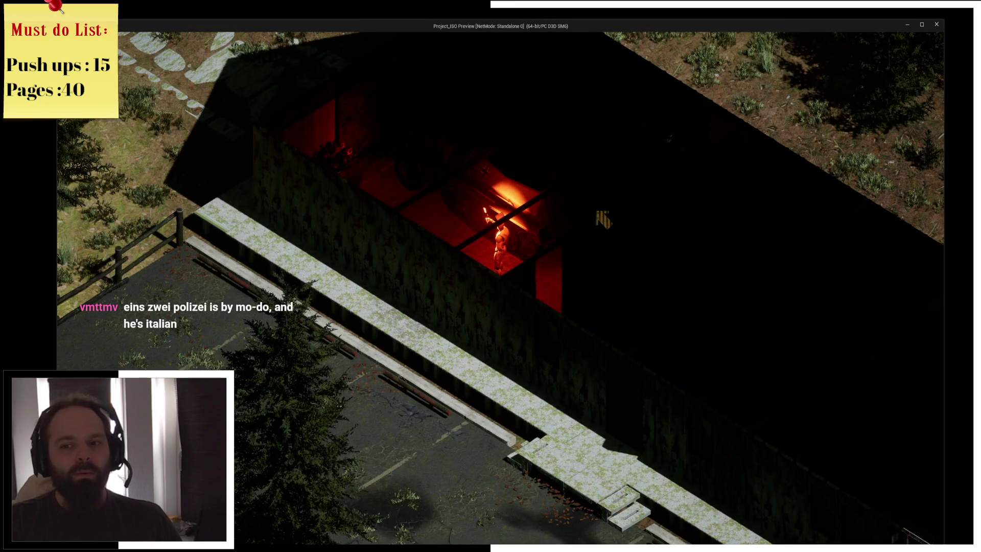
# - Walk the character up-left to the Wall Mushroom and check it in the inventory
pyautogui.press('q')
pyautogui.press('q')
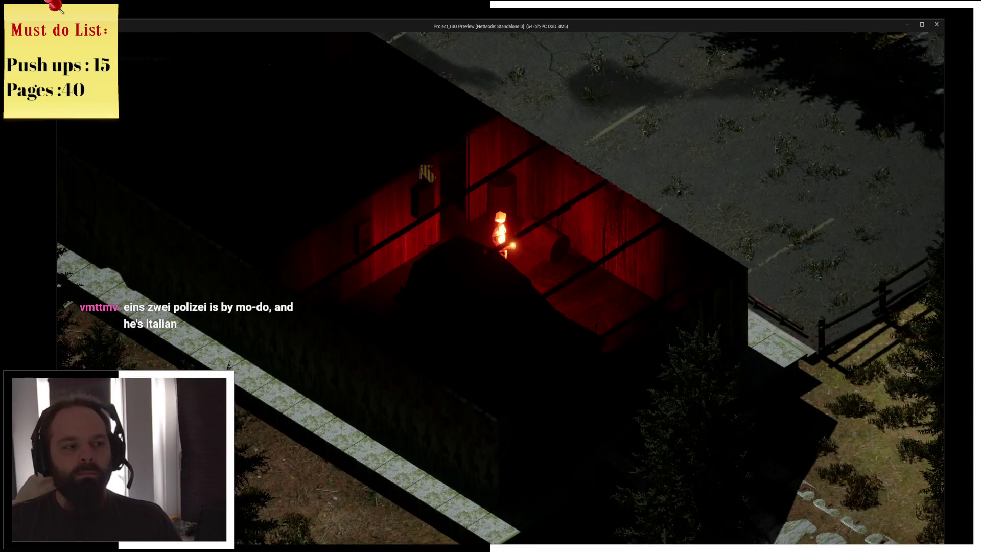
pyautogui.press('w')
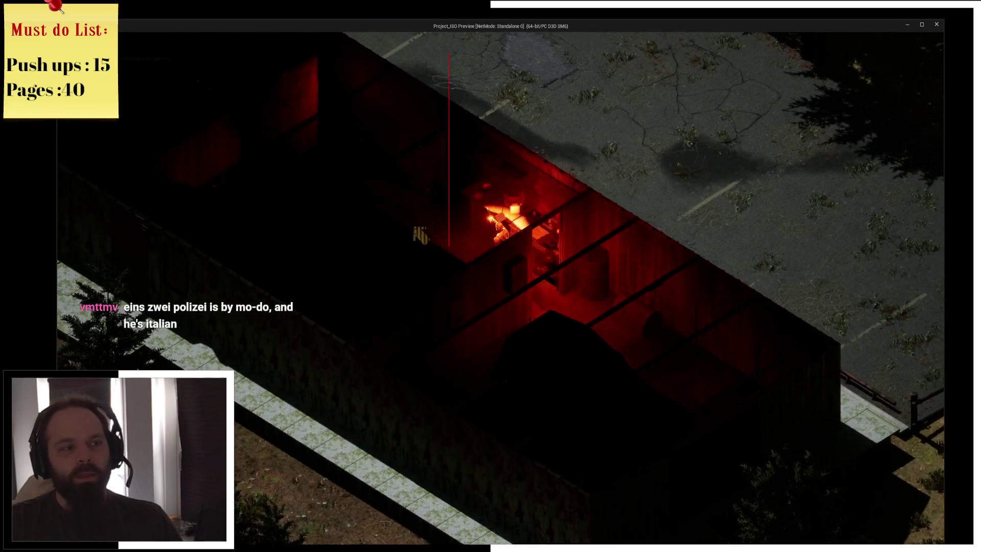
pyautogui.press('w')
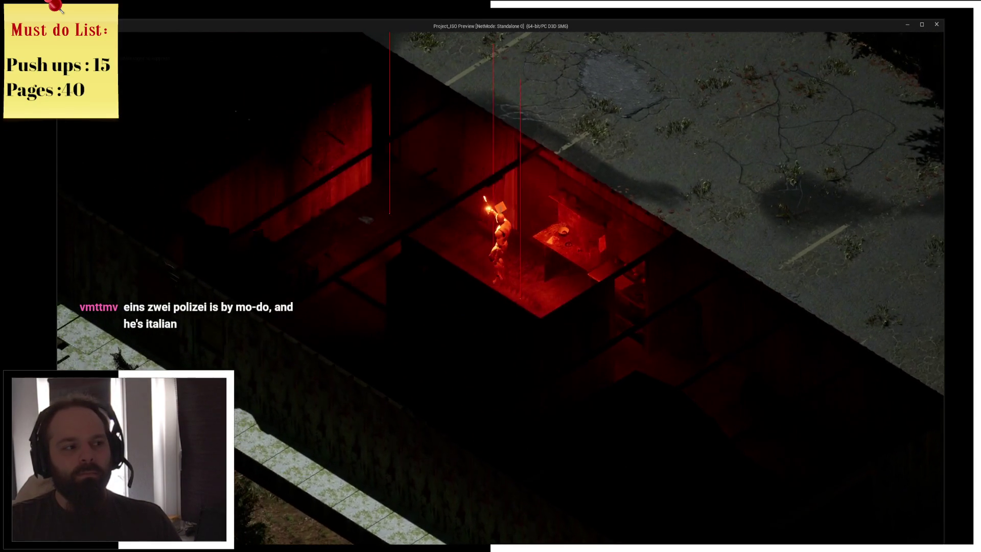
pyautogui.press('w')
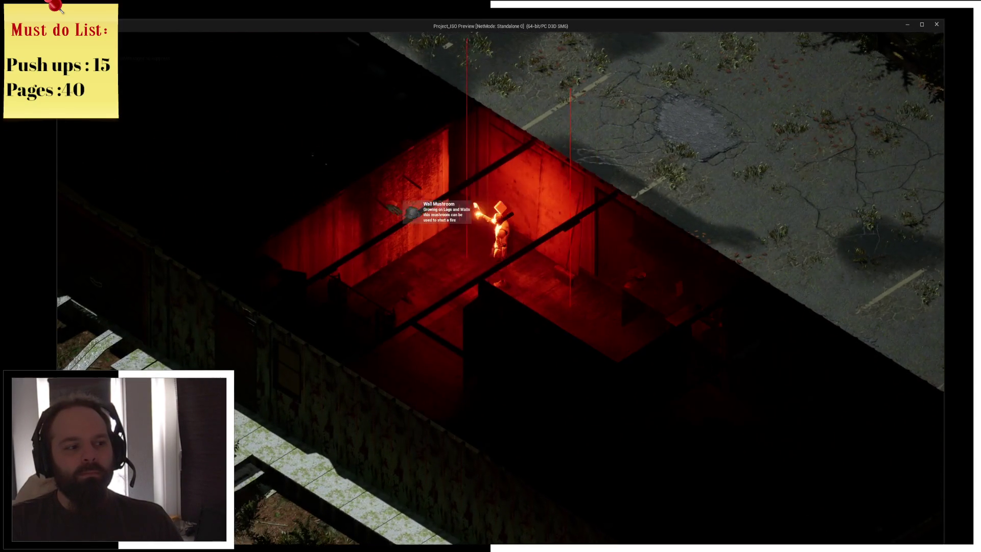
pyautogui.press('w')
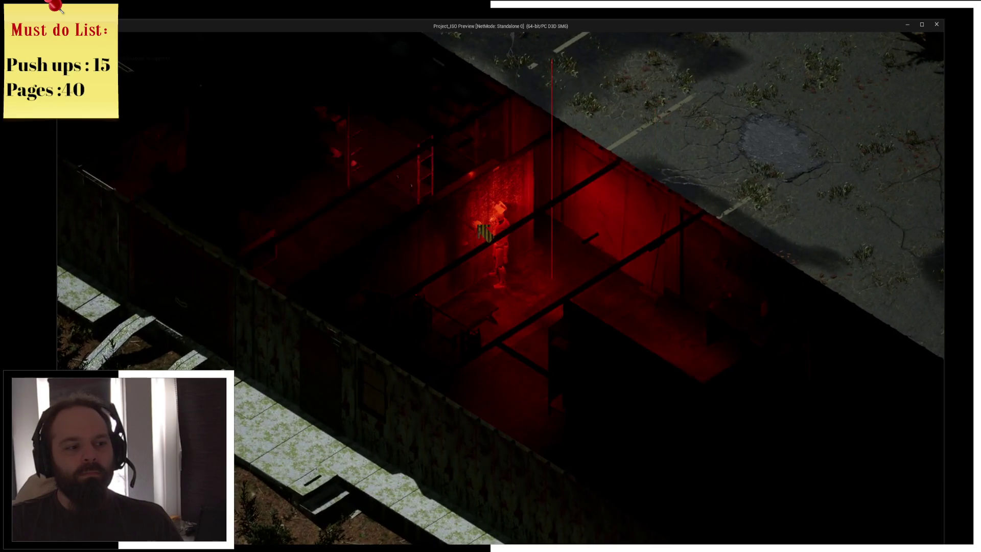
pyautogui.press('s')
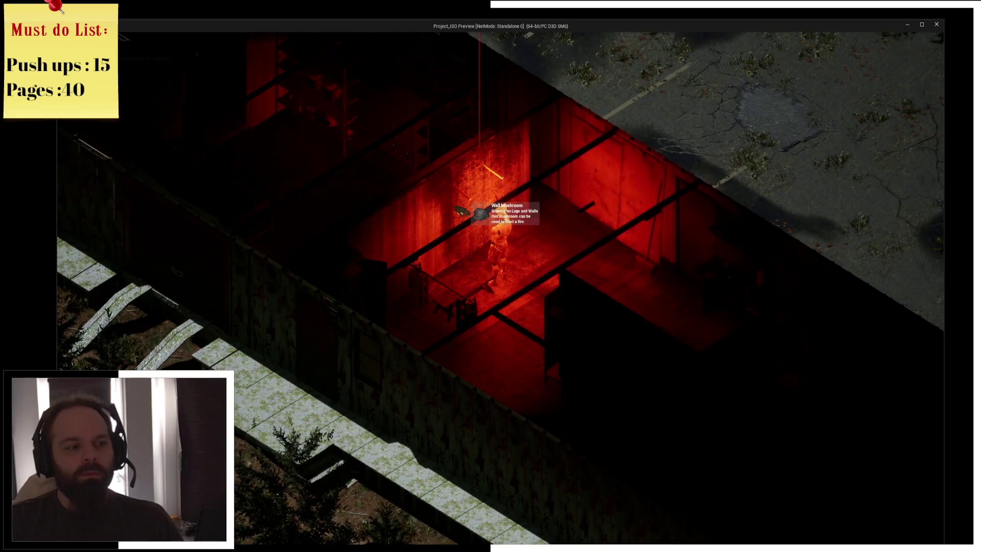
pyautogui.press('d')
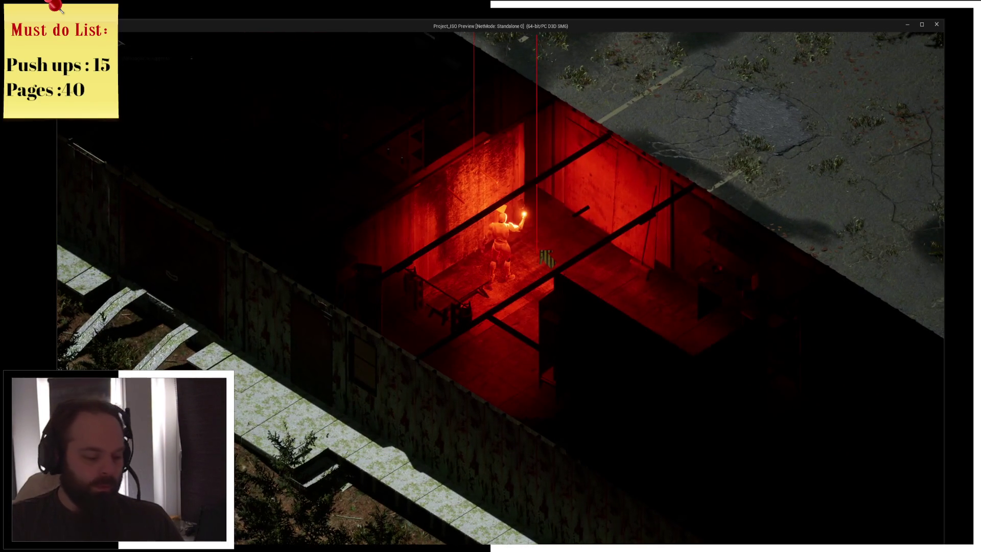
pyautogui.press('i')
pyautogui.moveTo(520, 106)
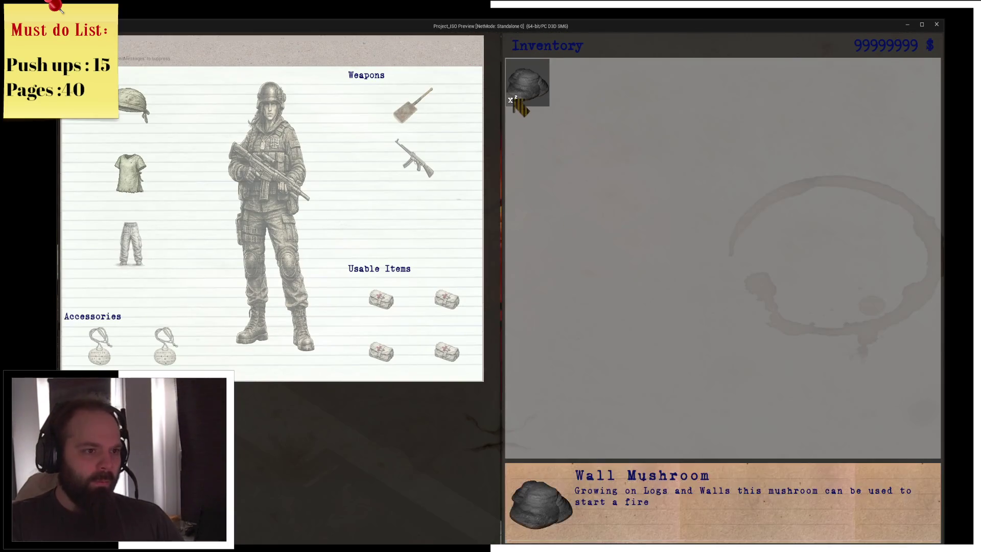
pyautogui.press('i')
# - Walk through the red room into the upper room while rotating the camera around the building
pyautogui.press('d')
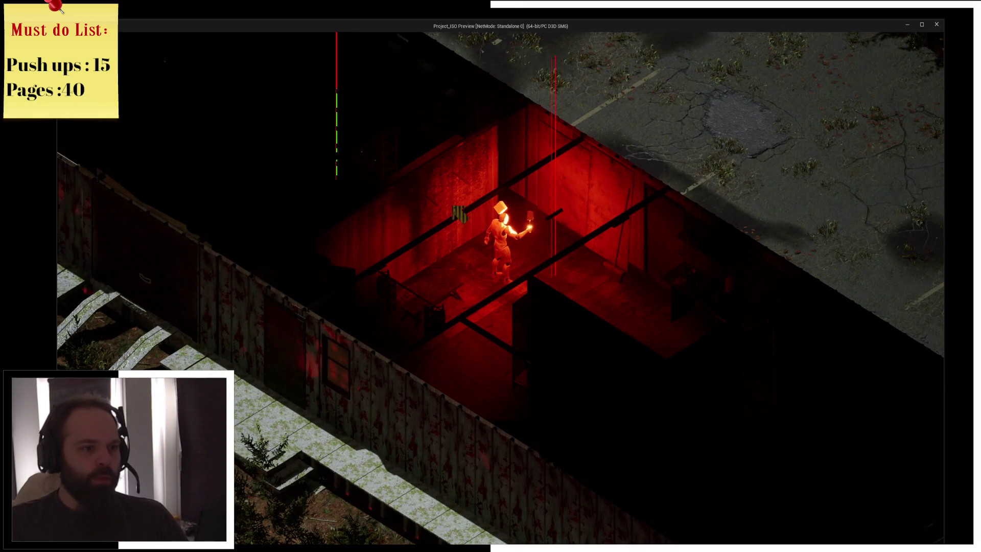
pyautogui.press('e')
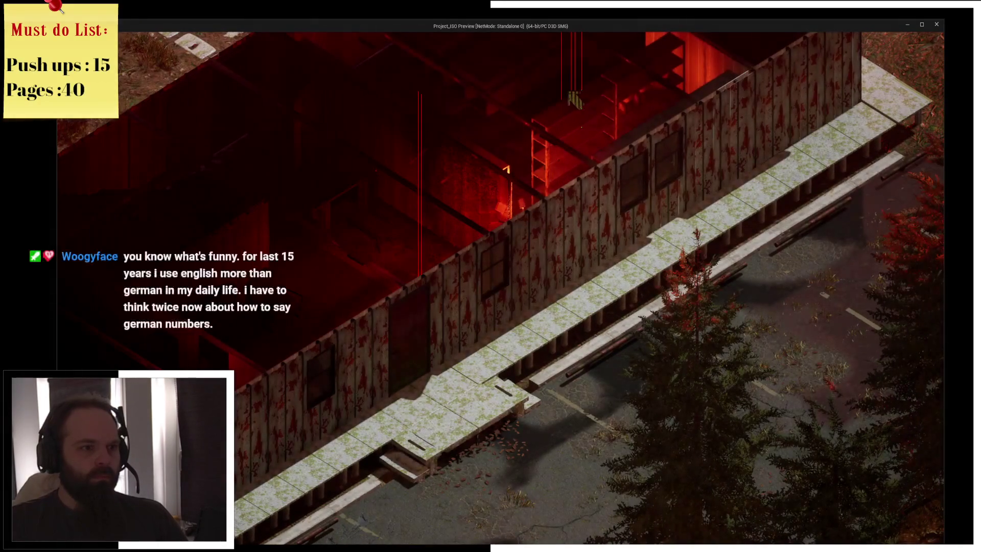
pyautogui.press('e')
pyautogui.press('d')
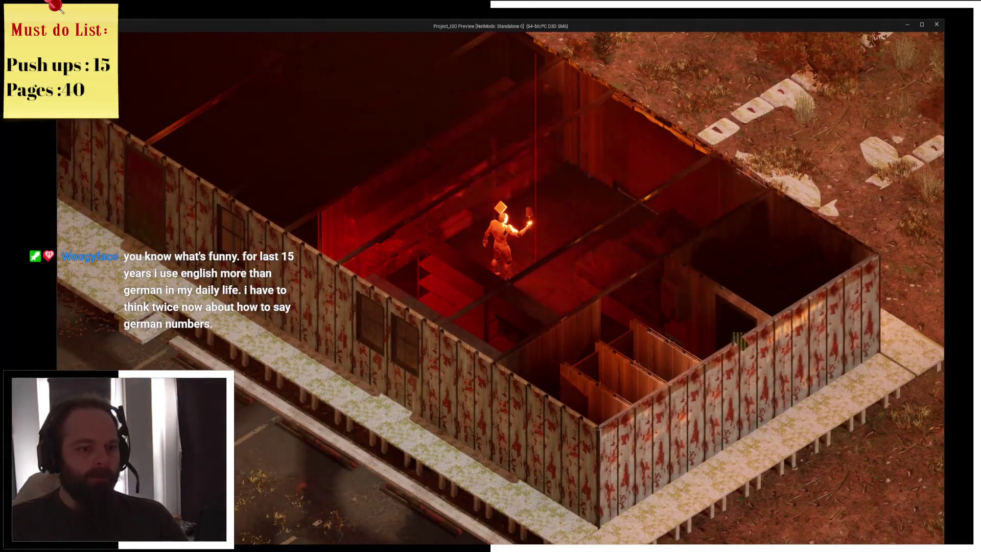
pyautogui.press('e')
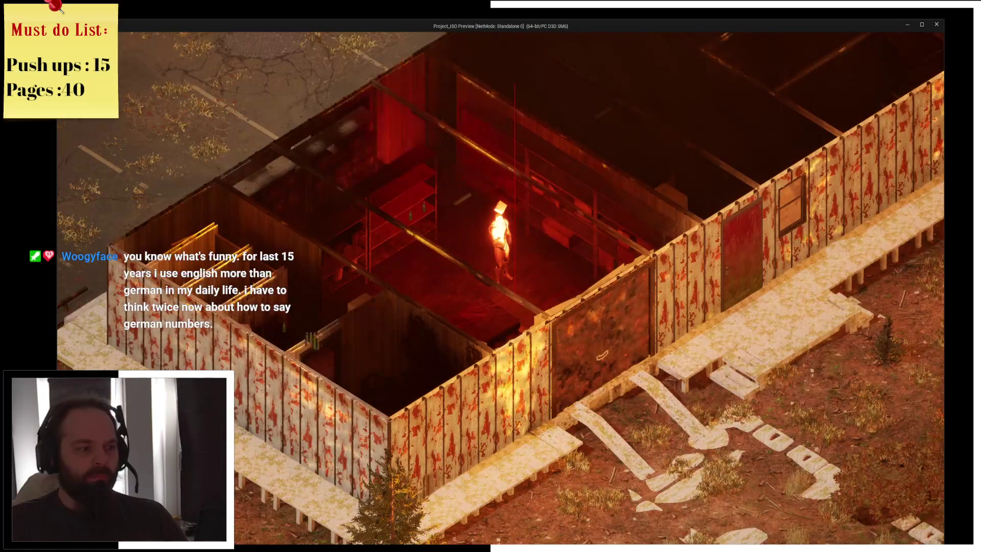
pyautogui.press('a')
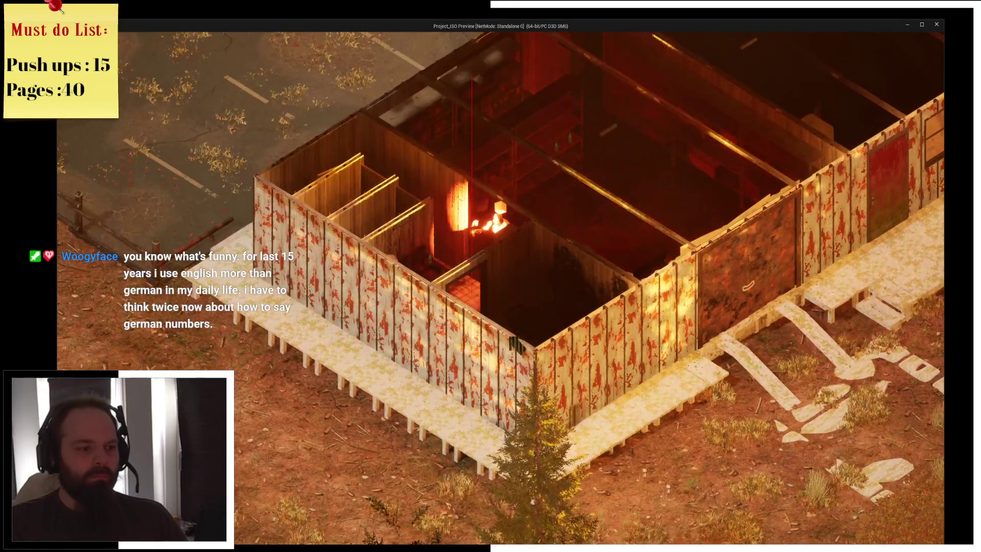
pyautogui.press('e')
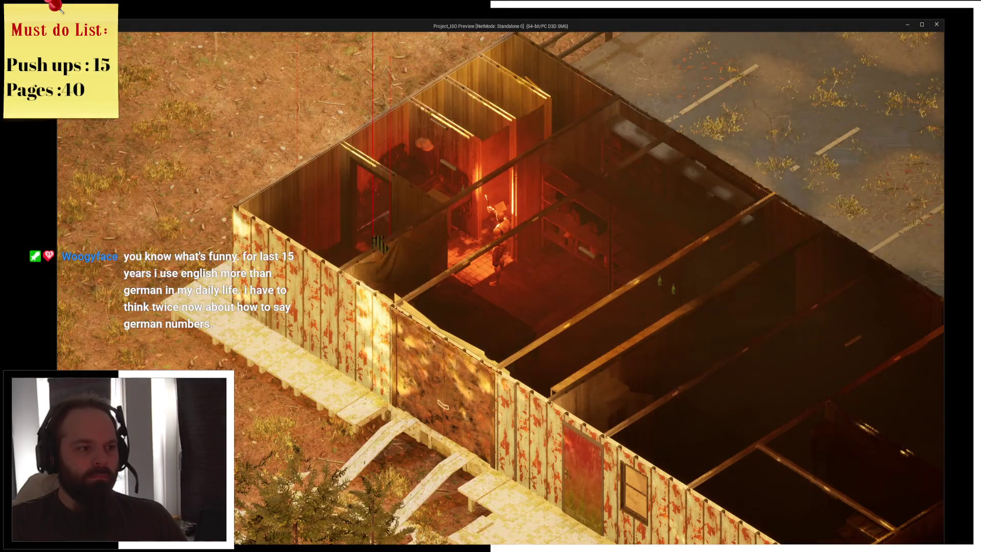
pyautogui.press('w')
pyautogui.press('q')
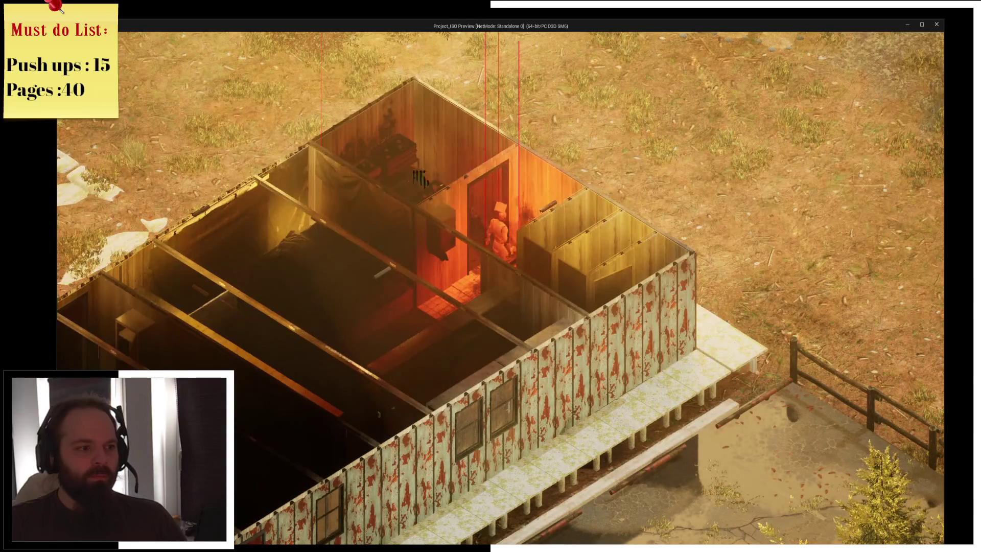
pyautogui.moveTo(408, 148)
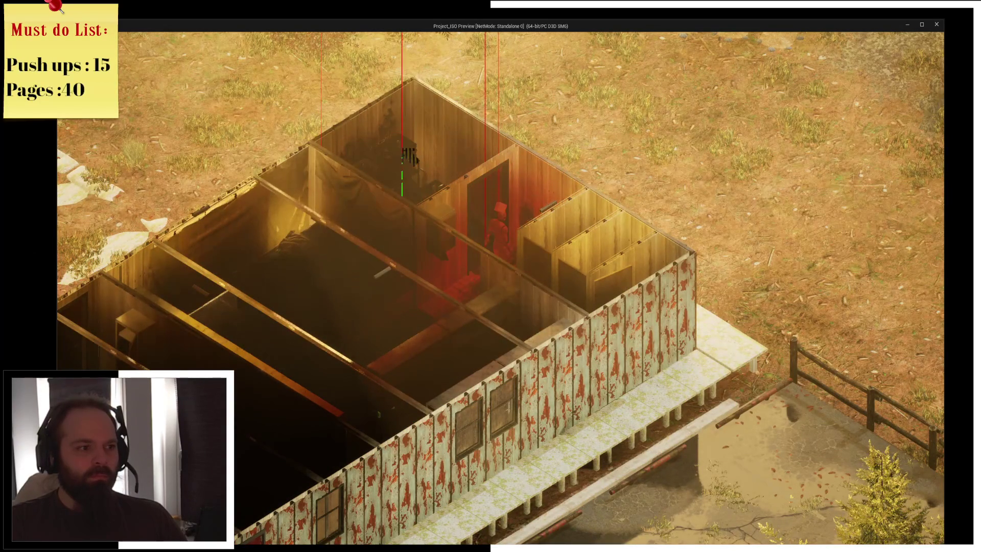
pyautogui.press('q')
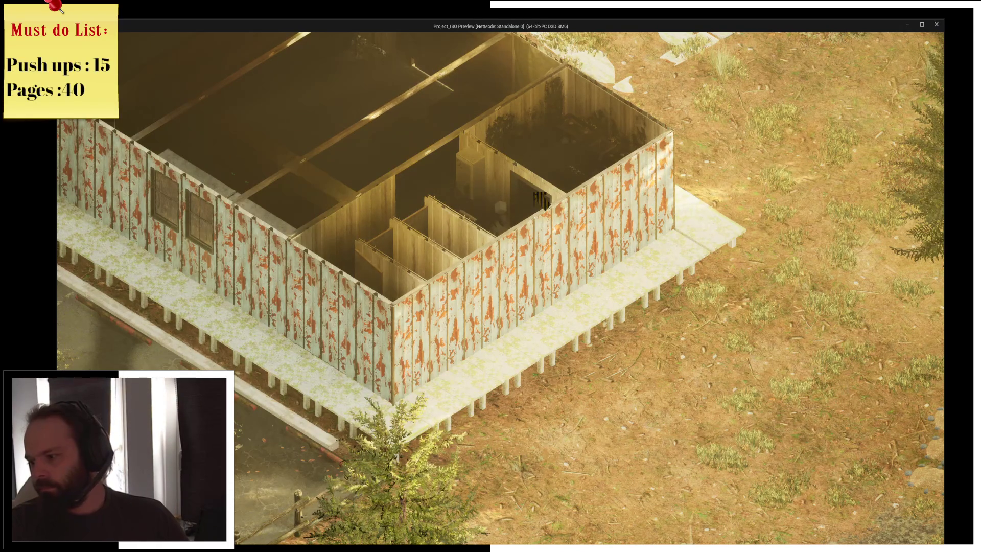
# - Zoom and pan the camera across the house, then check the collected items in the inventory
pyautogui.scroll(3, 540, 199)
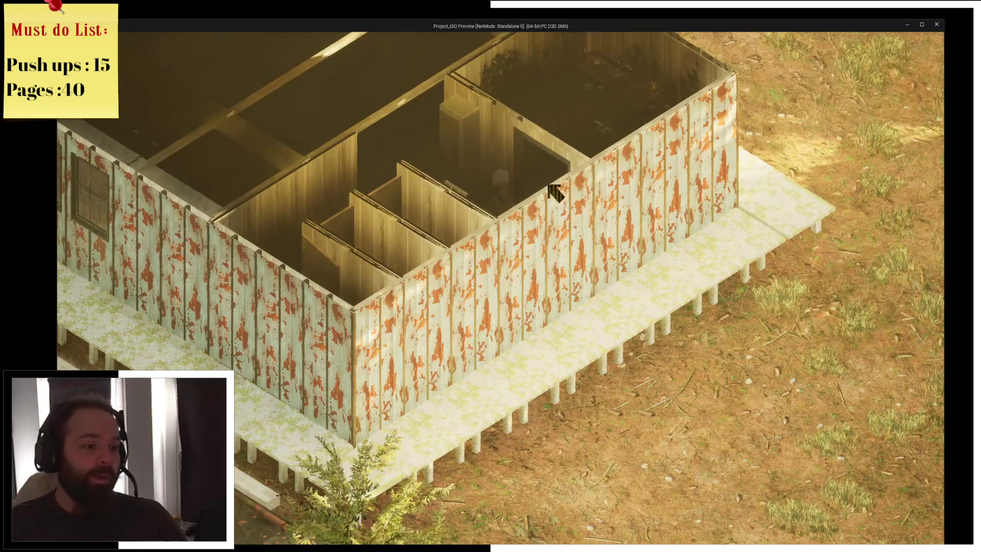
pyautogui.press('e')
pyautogui.scroll(2, 420, 304)
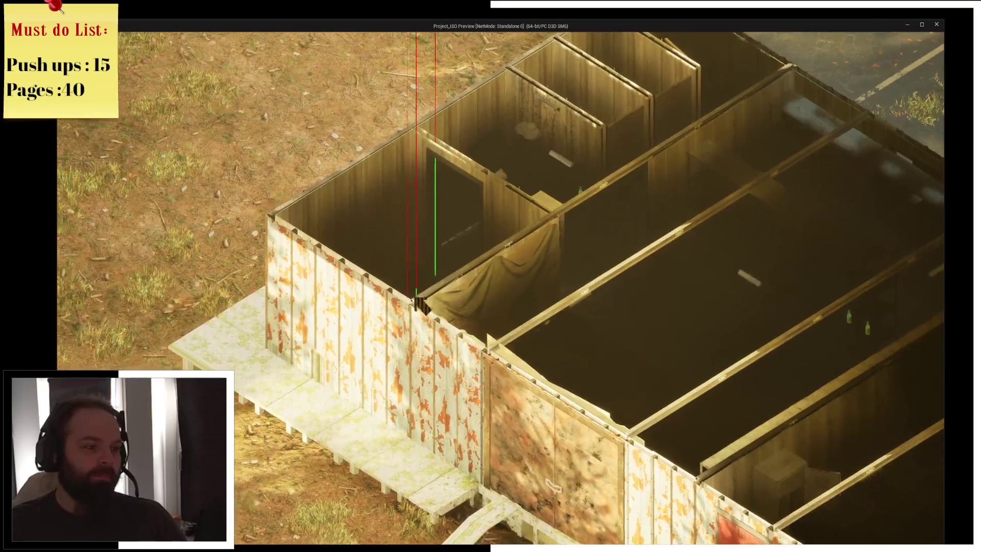
pyautogui.press('d')
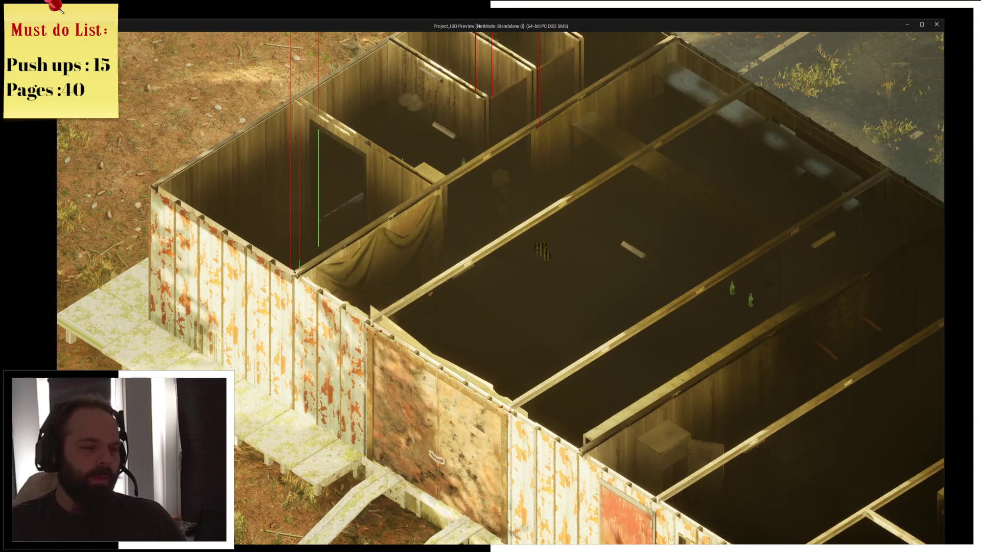
pyautogui.press('i')
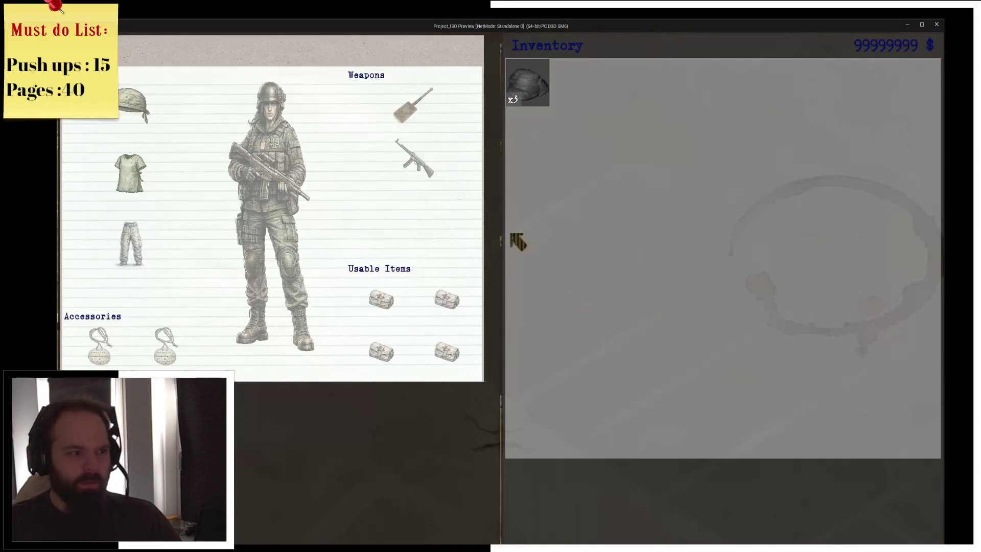
pyautogui.press('i')
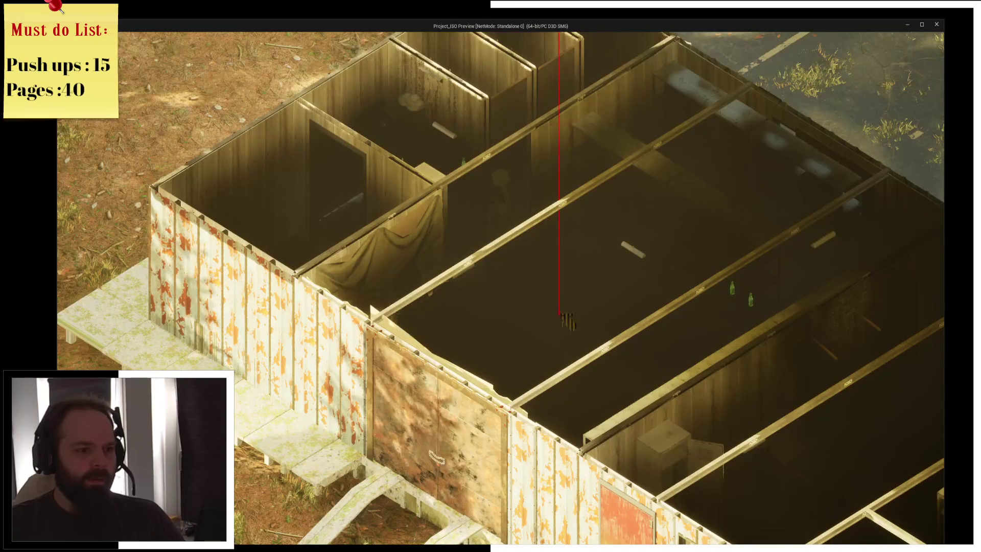
# - Rotate and pan the camera over the building interior and walk the character up-right into the room
pyautogui.press('e')
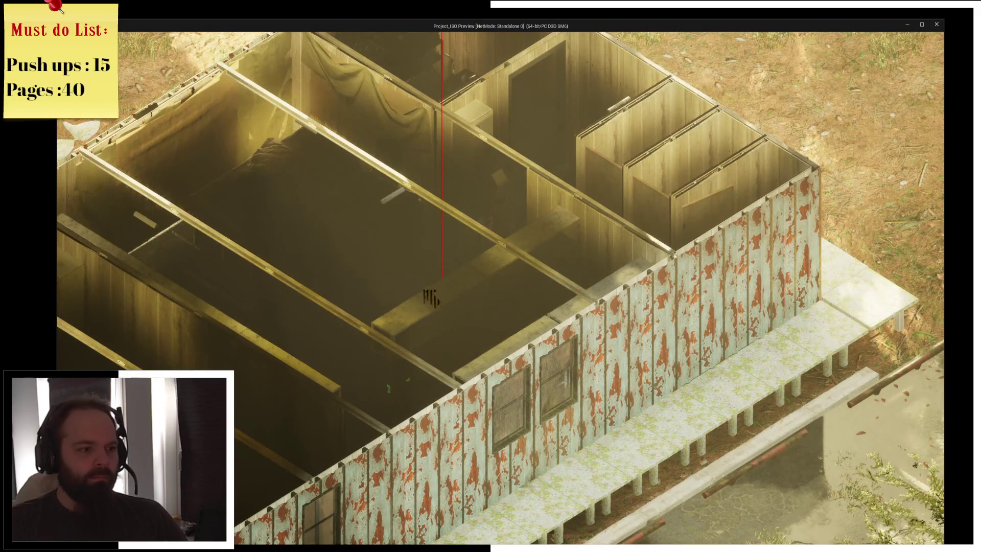
pyautogui.press('e')
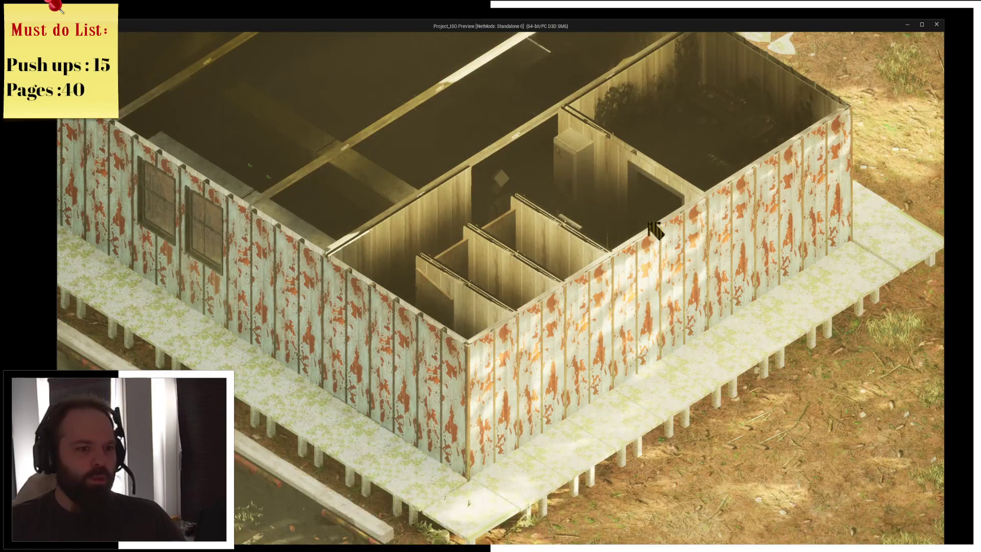
pyautogui.press('e')
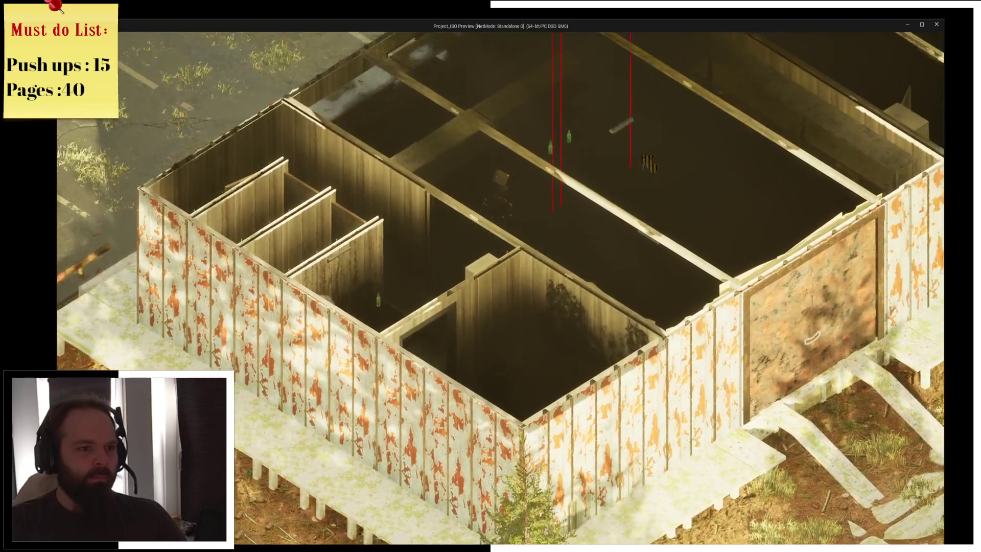
pyautogui.scroll(3, 500, 286)
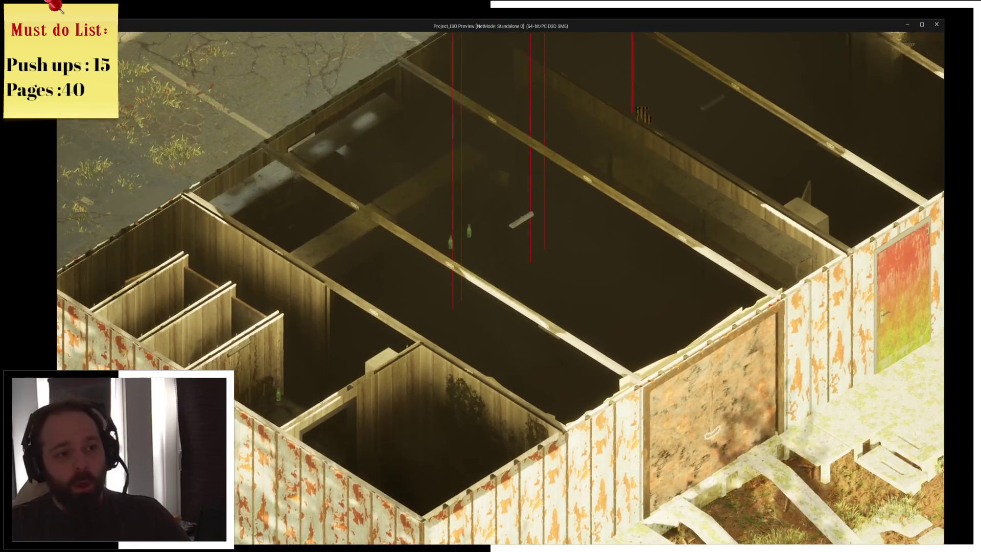
pyautogui.press('w')
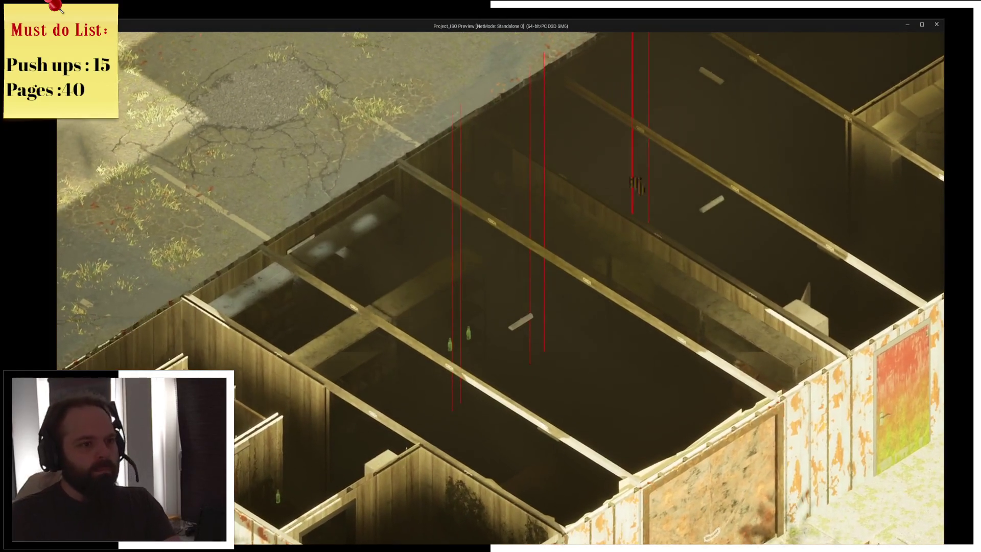
pyautogui.press('d')
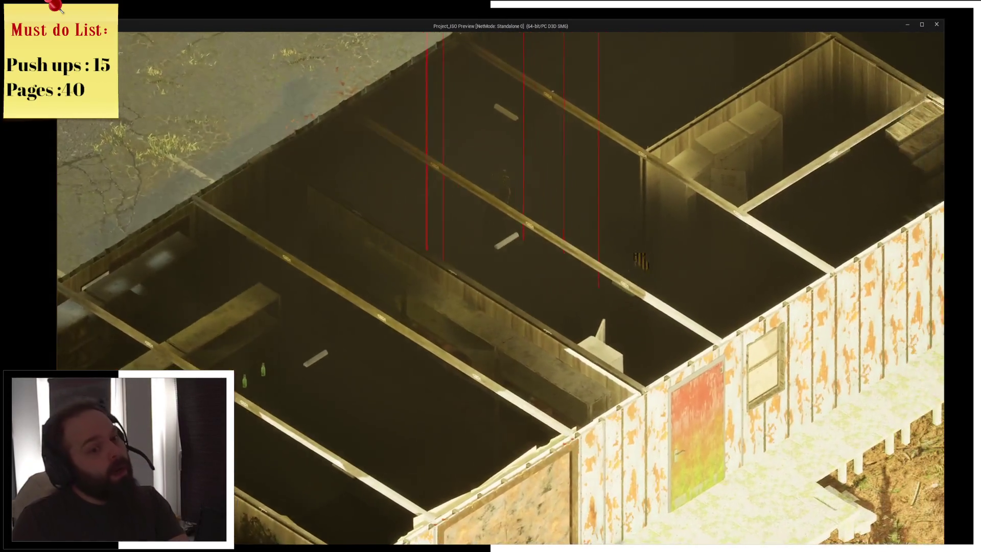
pyautogui.press('e')
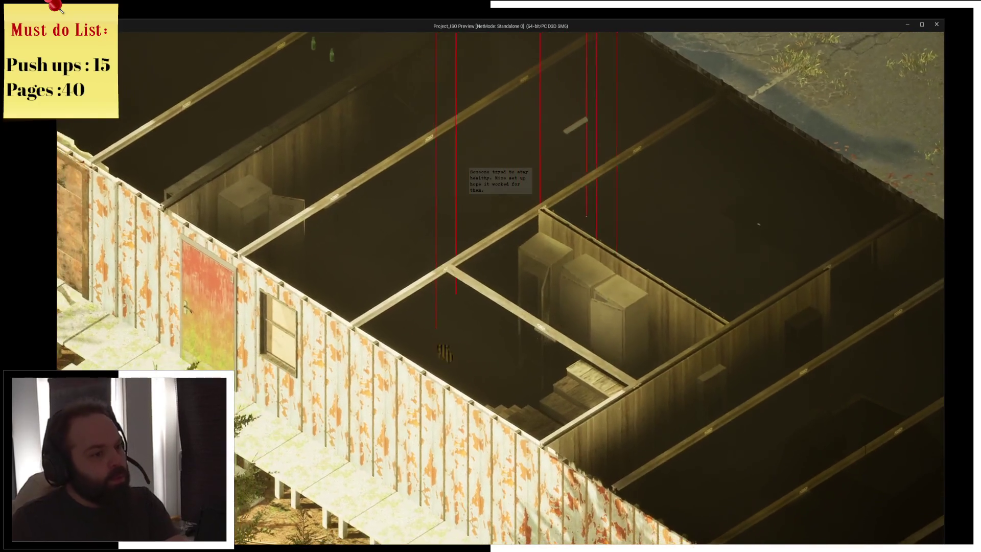
pyautogui.press('e')
pyautogui.press('e')
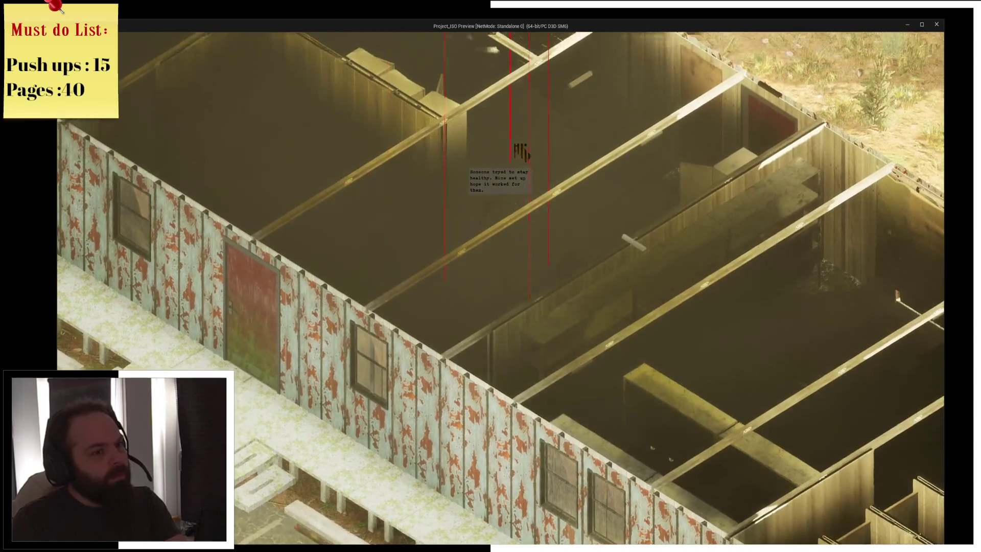
pyautogui.press('e')
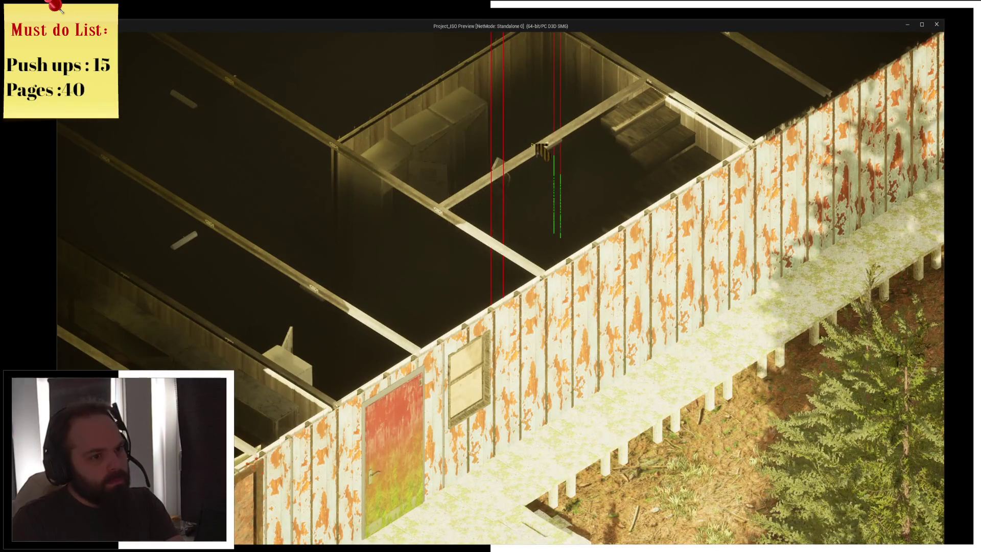
pyautogui.press('w')
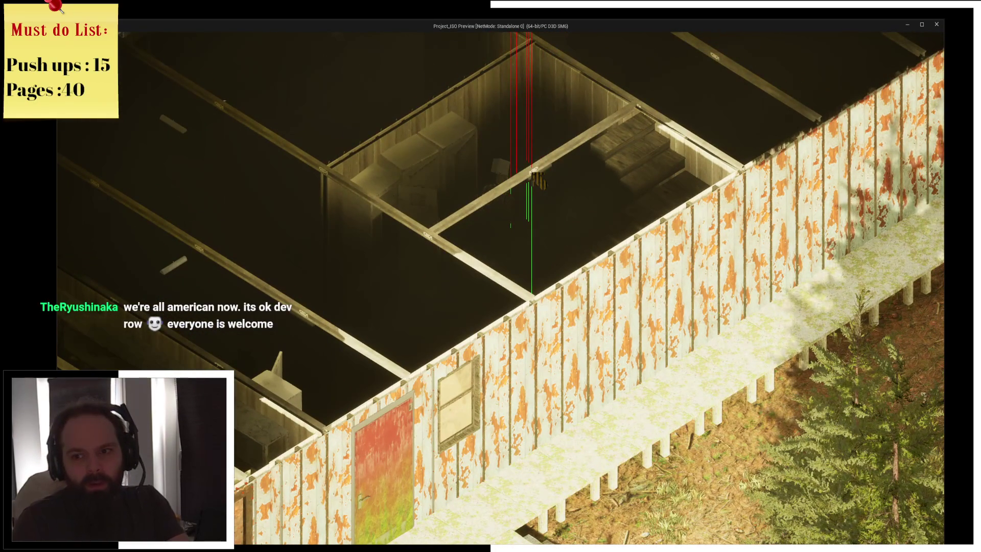
# - Check the inventory, then set a breakpoint on SpawnActor in the ConsumeItem graph
pyautogui.press('i')
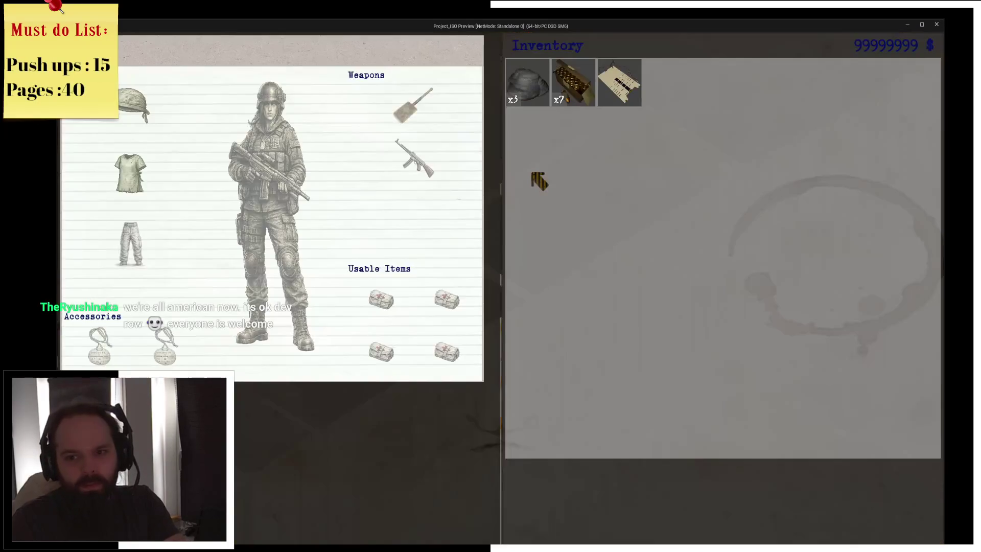
pyautogui.moveTo(592, 99)
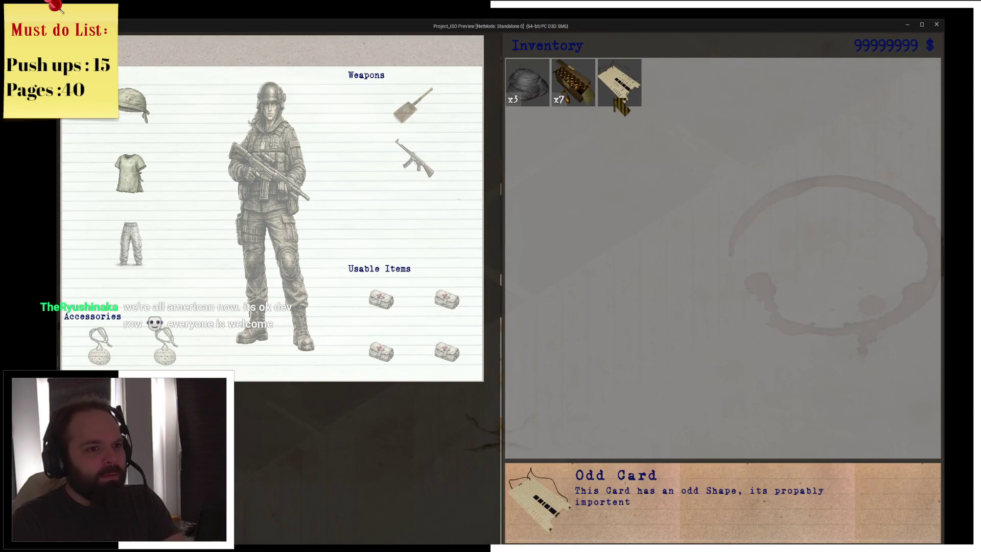
pyautogui.press('i')
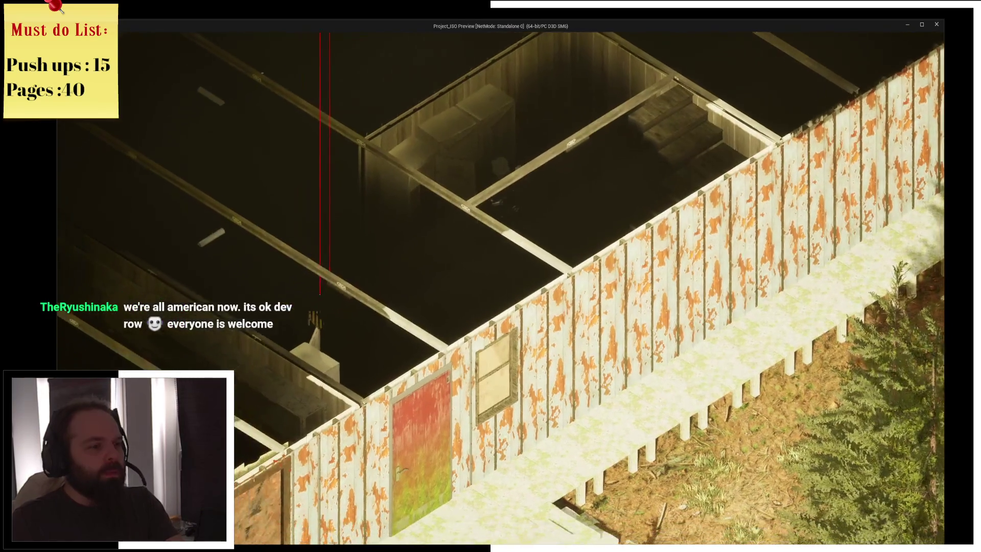
pyautogui.hotkey('alt', 'Tab')
pyautogui.click(567, 211)
pyautogui.press('F9')
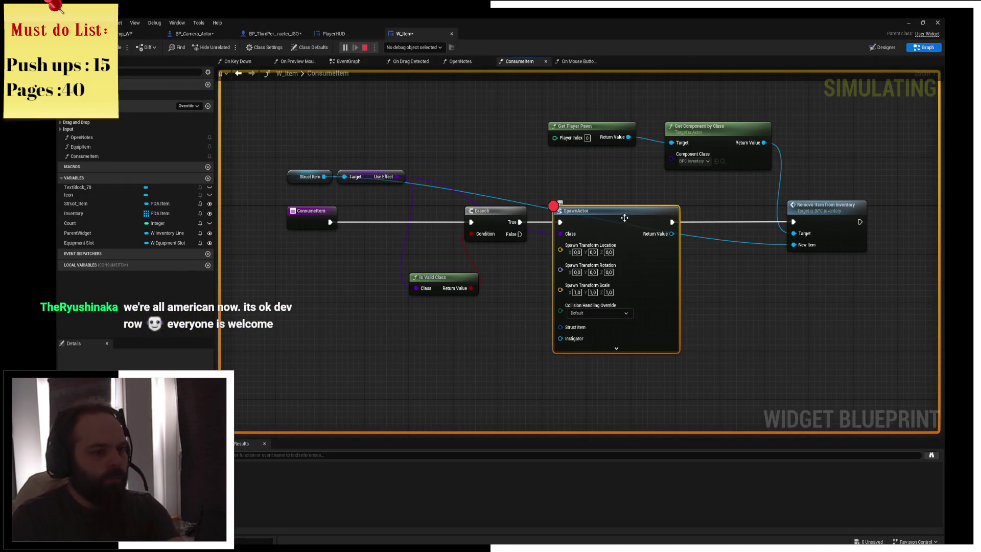
pyautogui.click(299, 219)
pyautogui.hotkey('alt', 'Tab')
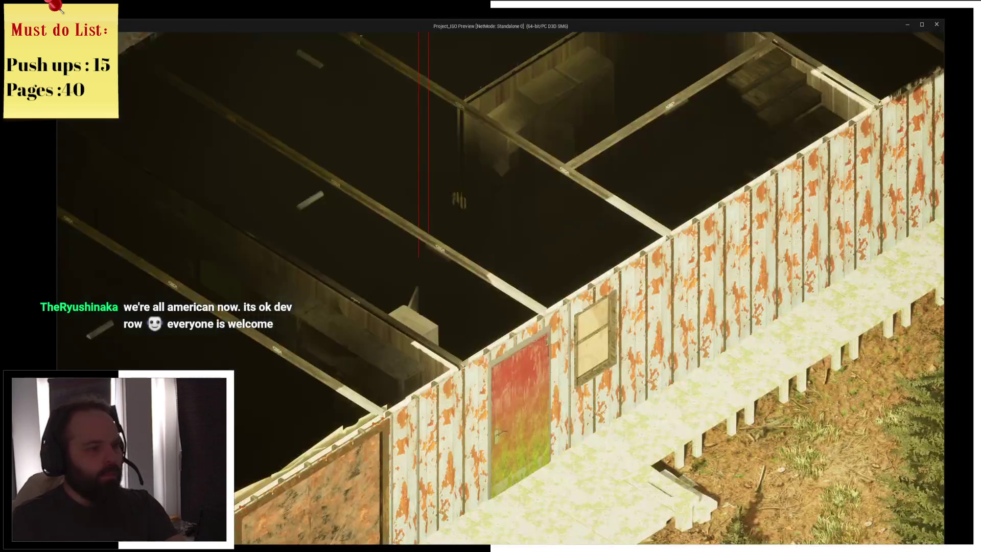
# - Recheck the inventory and walk the character across the house toward the exterior wall
pyautogui.press('i')
pyautogui.moveTo(546, 102)
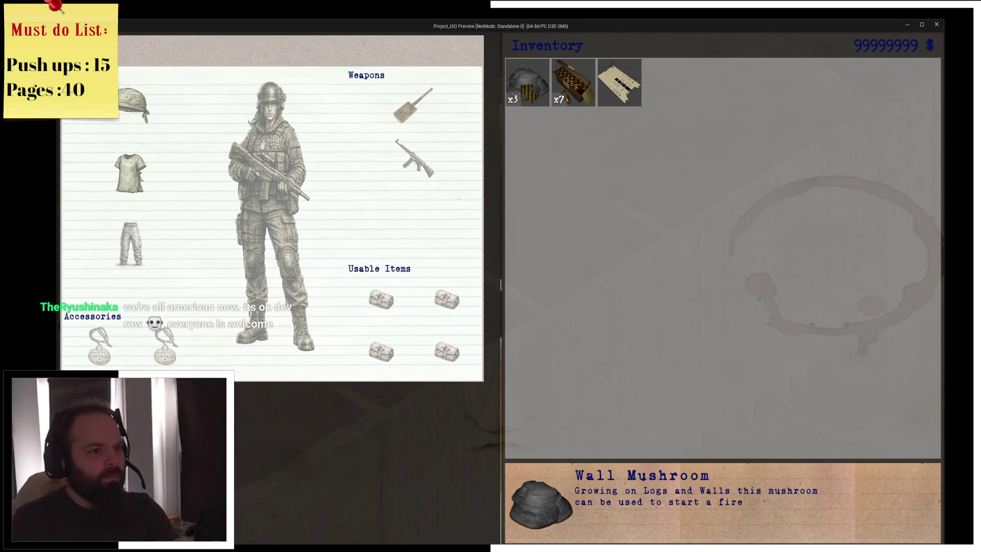
pyautogui.press('i')
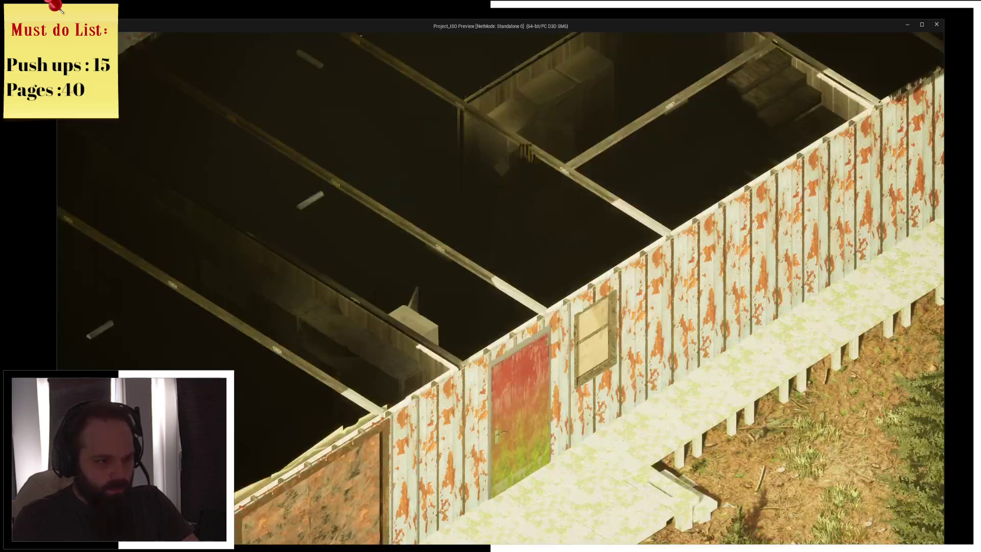
pyautogui.press('w')
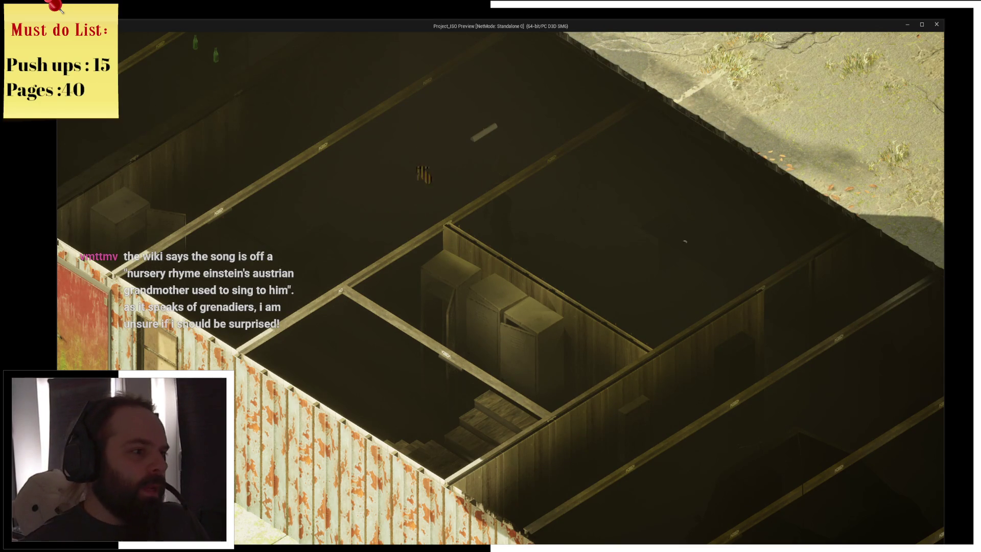
pyautogui.press('w')
pyautogui.press('w')
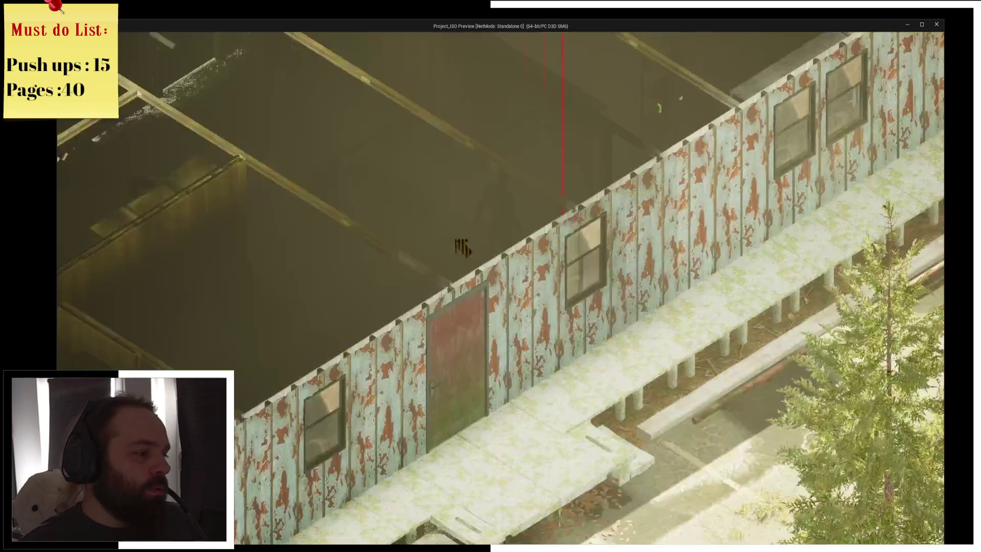
pyautogui.press('w')
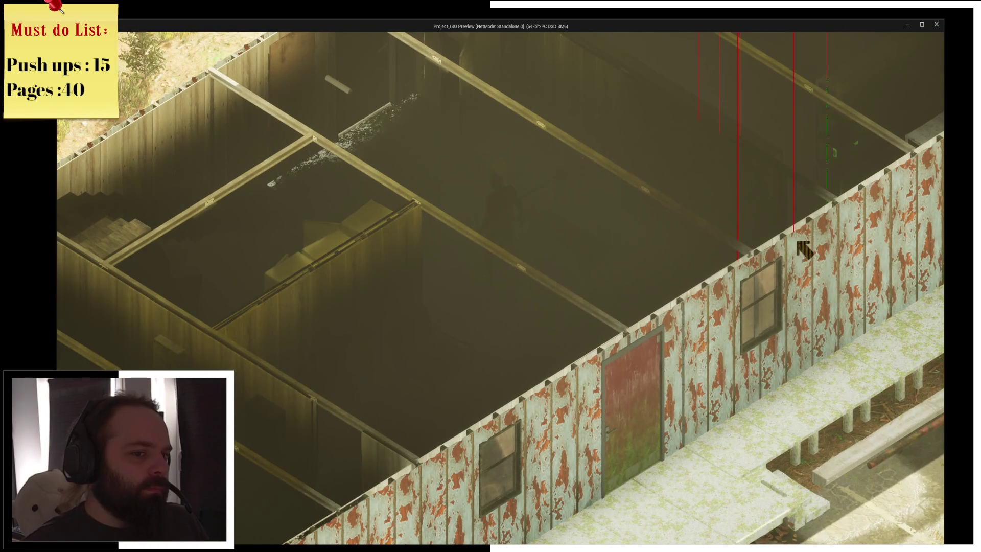
pyautogui.press('s')
pyautogui.press('d')
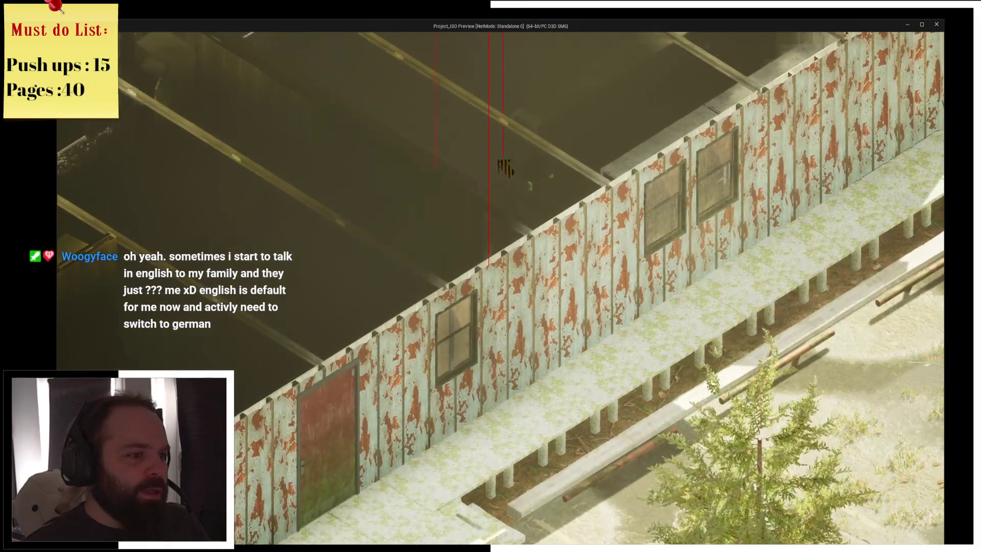
pyautogui.press('e')
pyautogui.press('e')
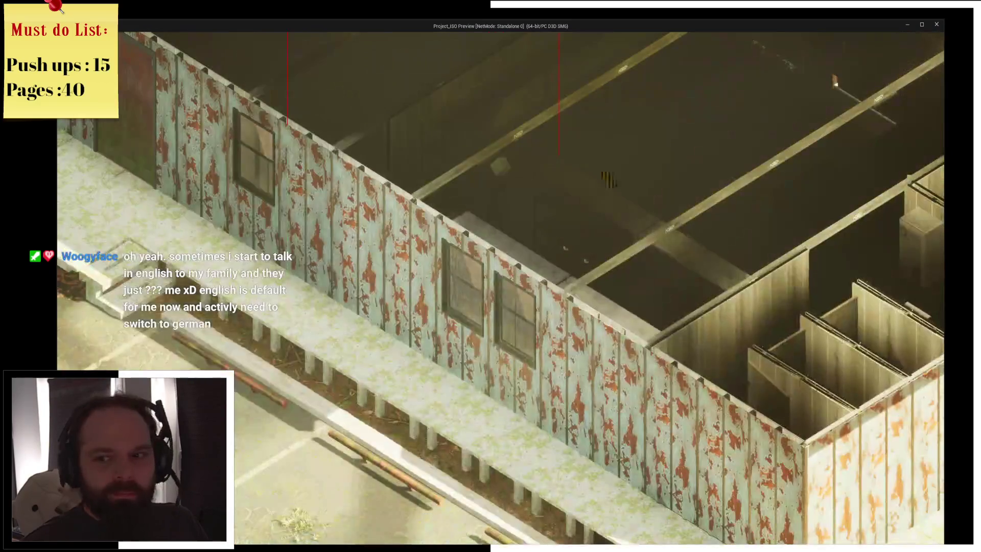
pyautogui.press('s')
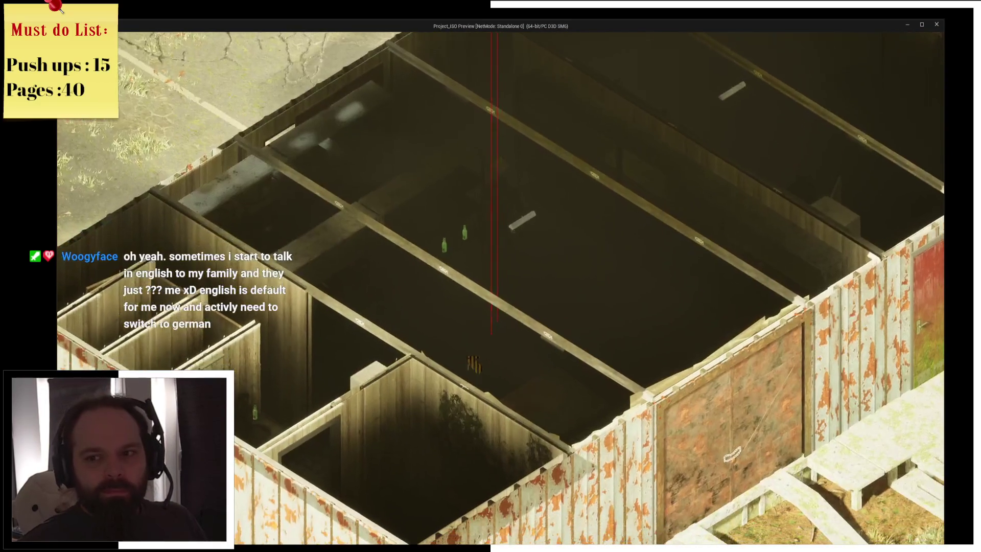
# - Walk through the back room and bathroom, rotating the camera, then open the inventory
pyautogui.scroll(2, 421, 355)
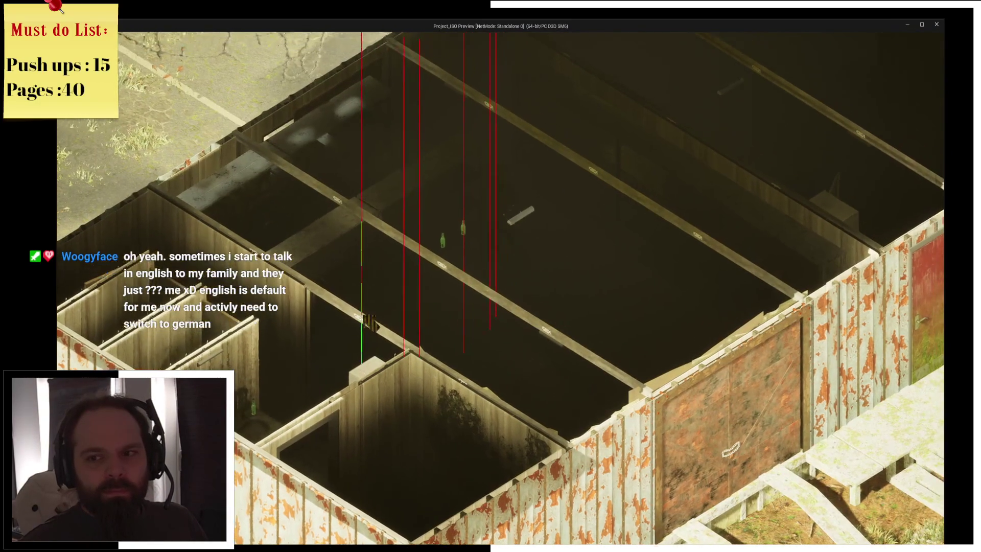
pyautogui.scroll(-2, 365, 337)
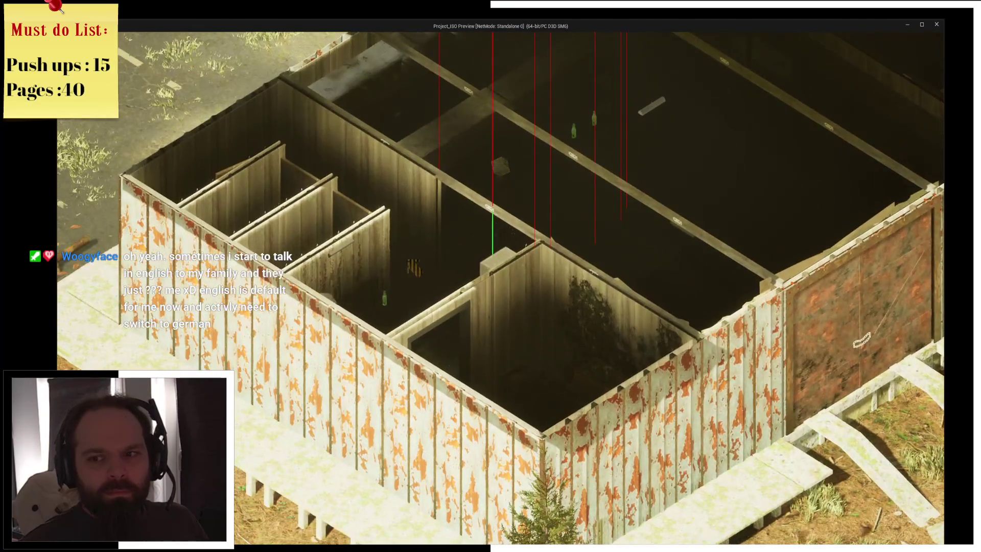
pyautogui.press('e')
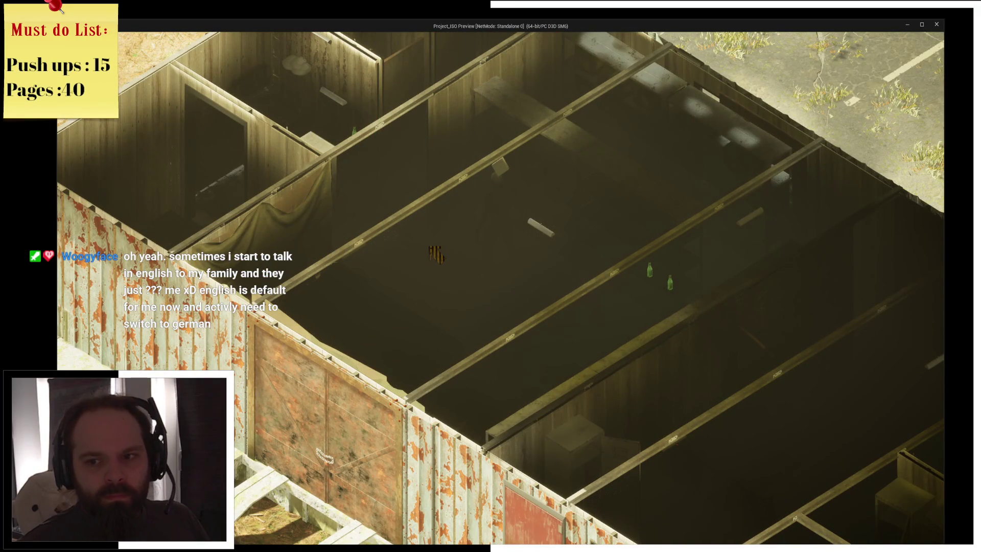
pyautogui.press('a')
pyautogui.press('w')
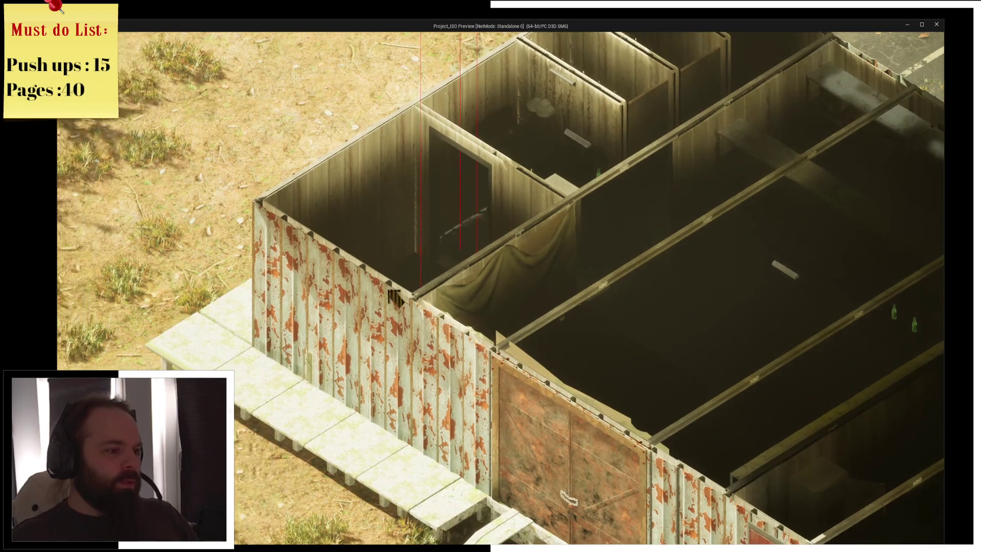
pyautogui.press('e')
pyautogui.press('d')
pyautogui.press('s')
pyautogui.press('w')
pyautogui.press('a')
pyautogui.press('s')
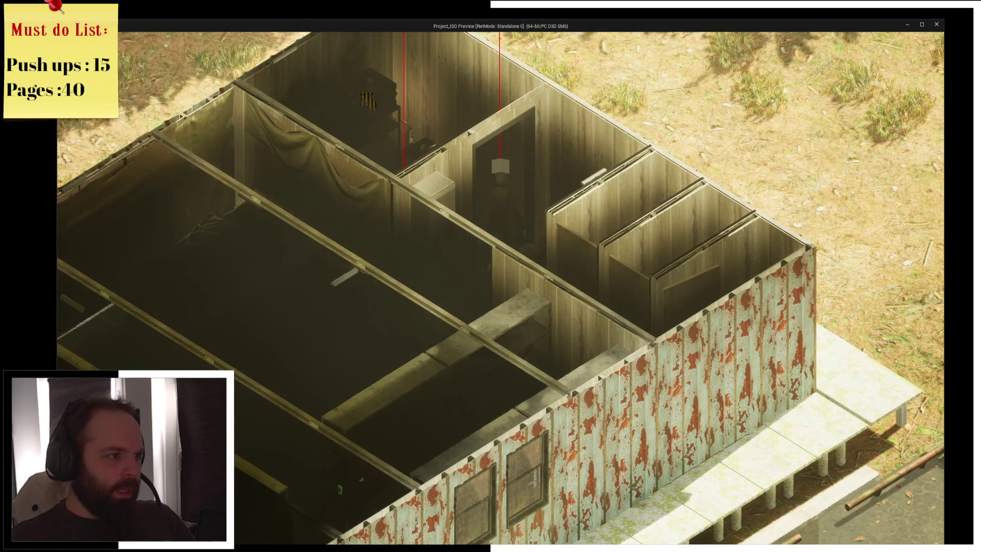
pyautogui.press('w')
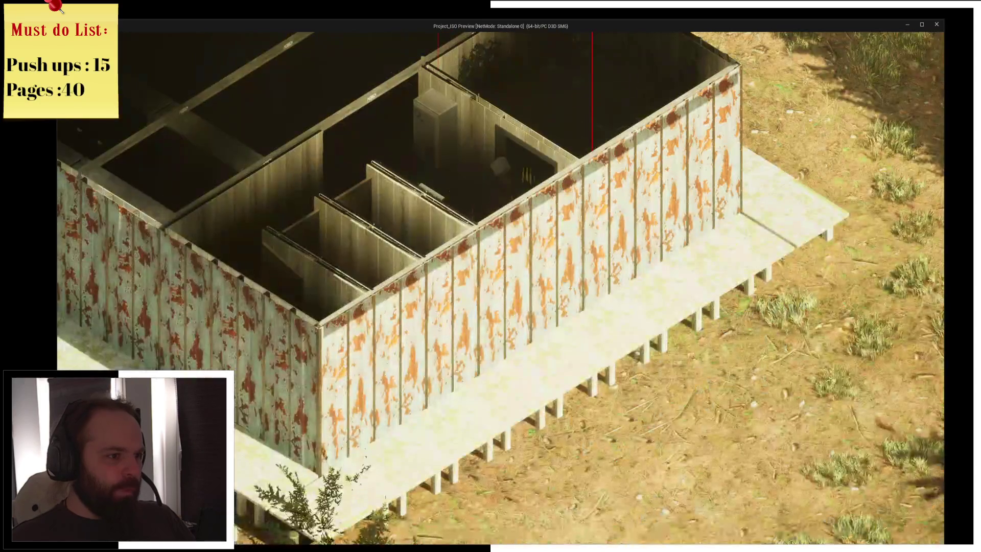
pyautogui.press('w')
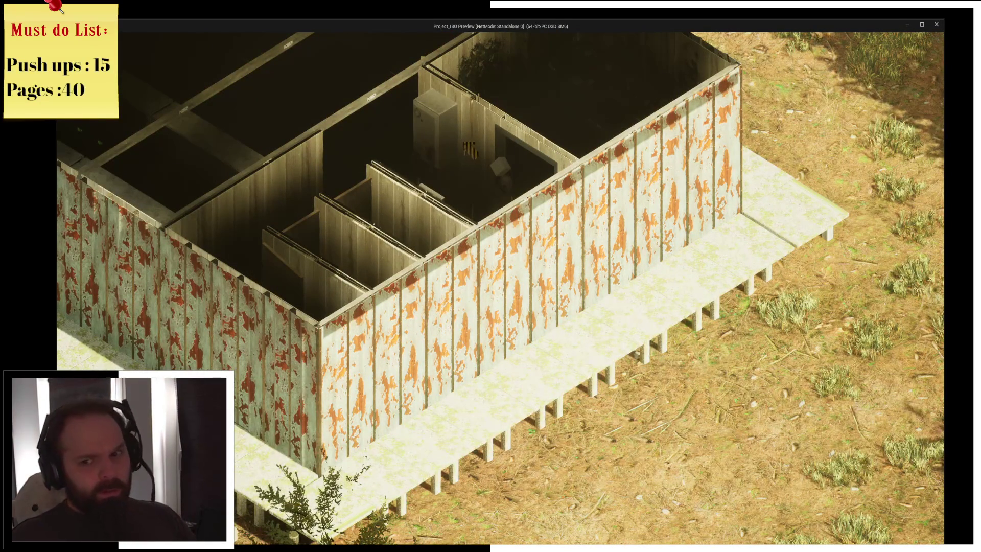
pyautogui.press('i')
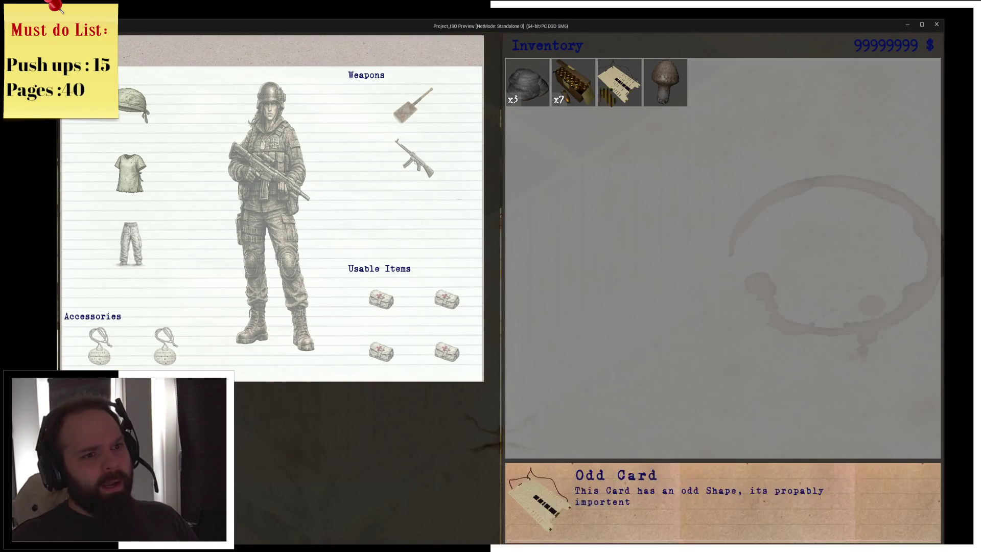
# - Consume the mushroom to hit the ConsumeItem breakpoint, step over to the Branch, resume, and close the preview
pyautogui.rightClick(667, 84)
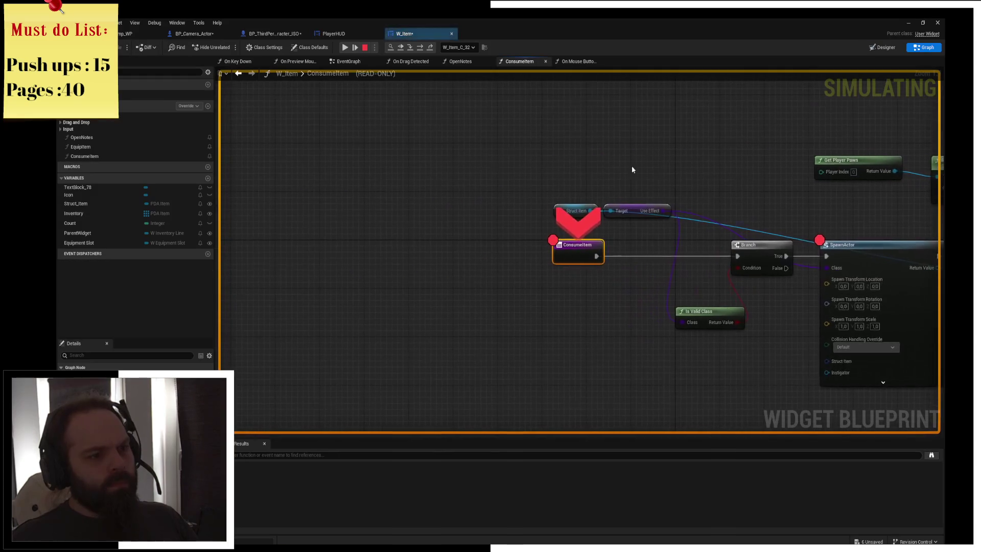
pyautogui.click(421, 49)
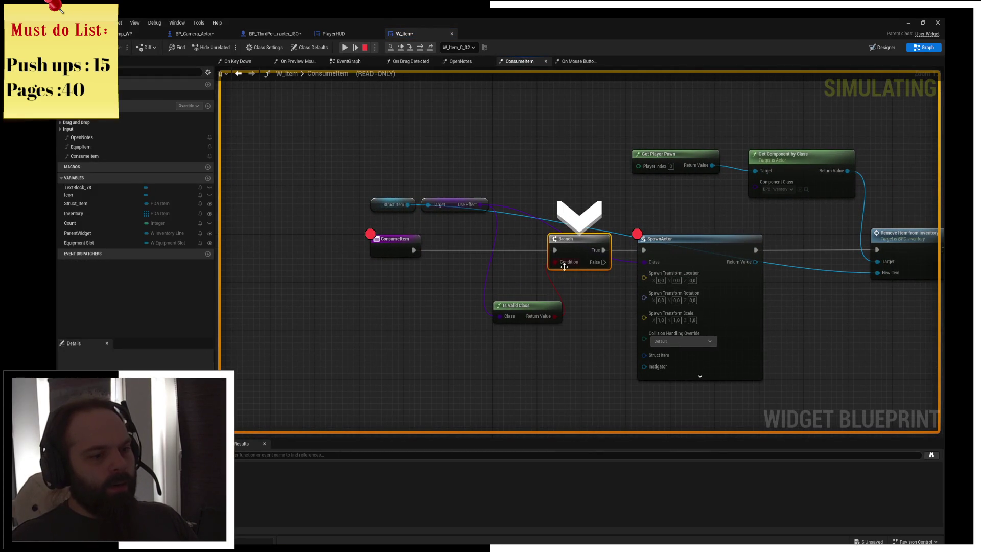
pyautogui.click(345, 47)
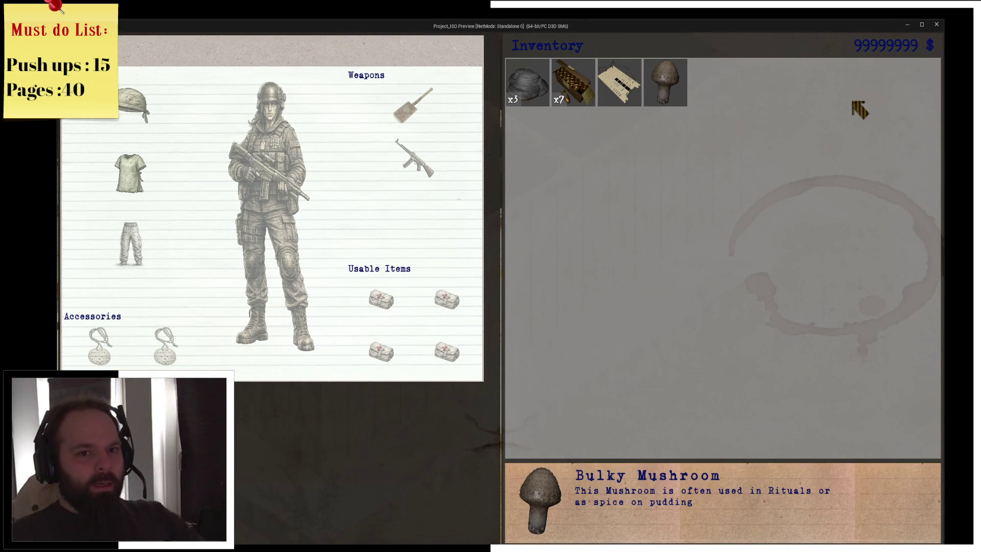
pyautogui.click(936, 24)
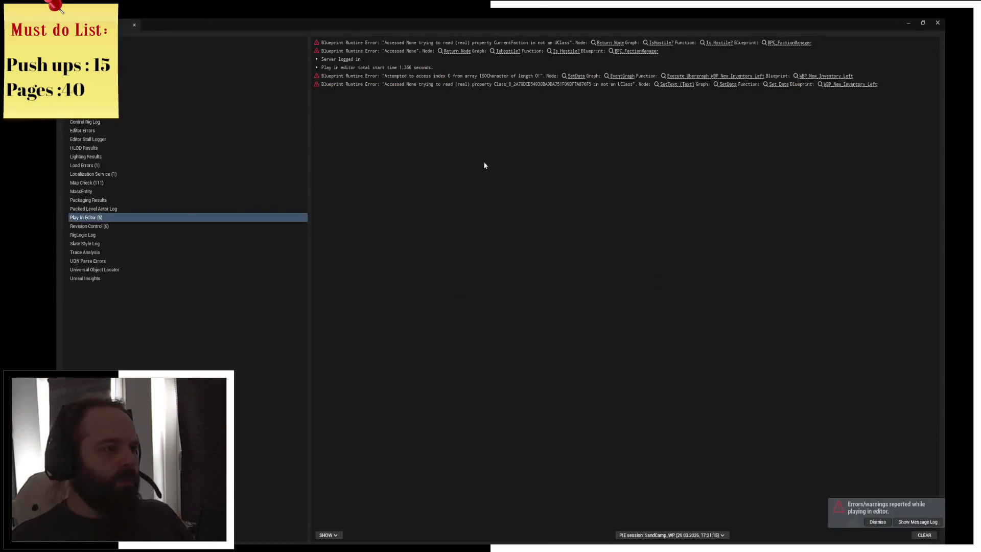
# - Dismiss the Message Log and remove the breakpoint from the SpawnActor node
pyautogui.click(937, 23)
pyautogui.moveTo(416, 204); pyautogui.dragTo(355, 211)
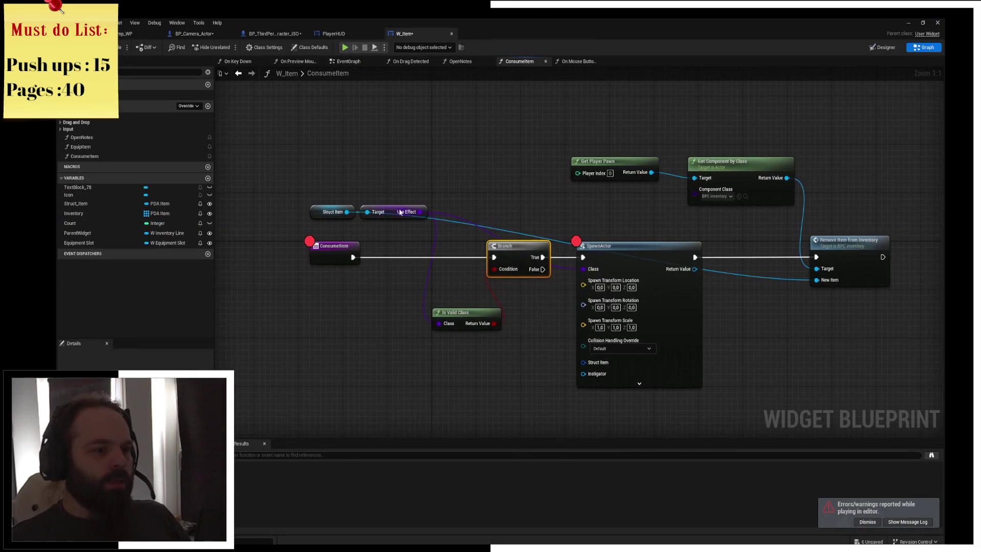
pyautogui.click(335, 247)
pyautogui.click(633, 261)
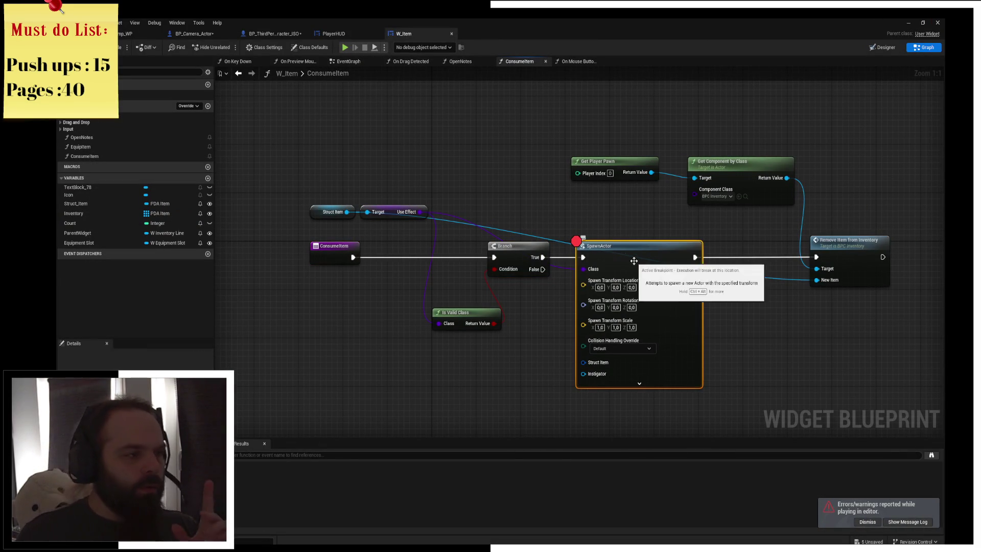
pyautogui.press('F9')
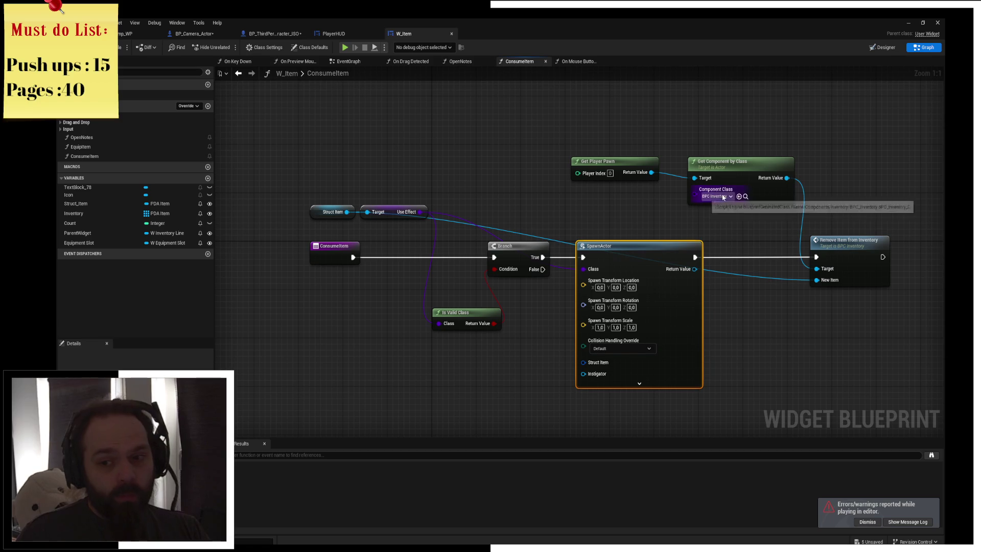
# - Nudge the Get Player Pawn node slightly and switch to the level editor
pyautogui.moveTo(641, 159)
pyautogui.mouseDown()
pyautogui.moveTo(597, 156)
pyautogui.moveTo(620, 162)
pyautogui.mouseUp()
pyautogui.click(598, 156)
pyautogui.click(615, 135)
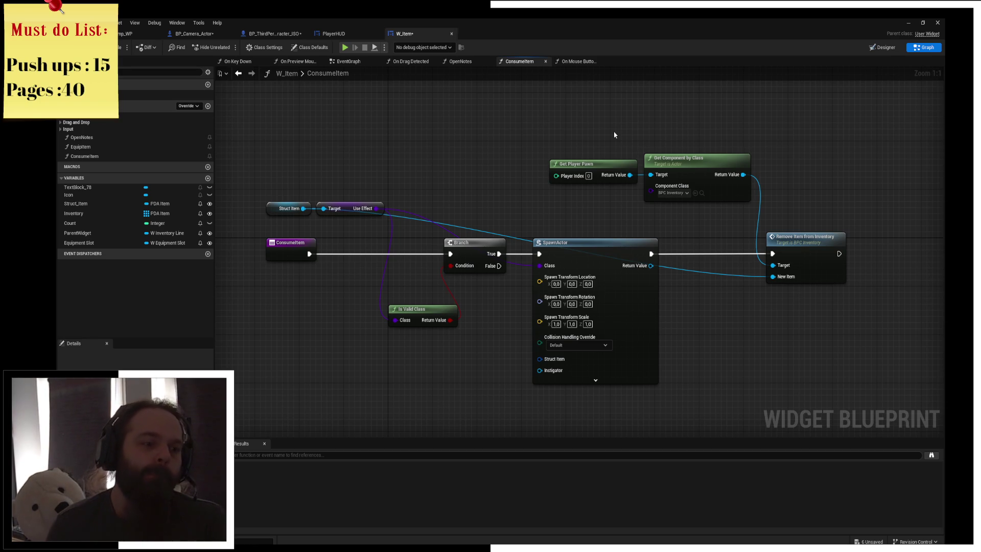
pyautogui.hotkey('ctrl', 'Tab')
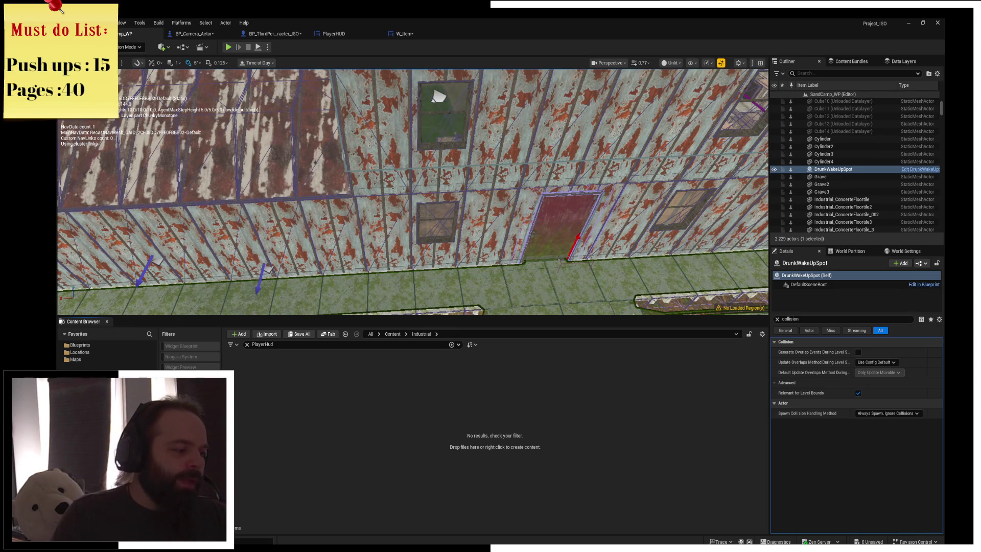
# - Remove the PlayerHud search text from the Content Browser so folder contents reappear
pyautogui.click(247, 345)
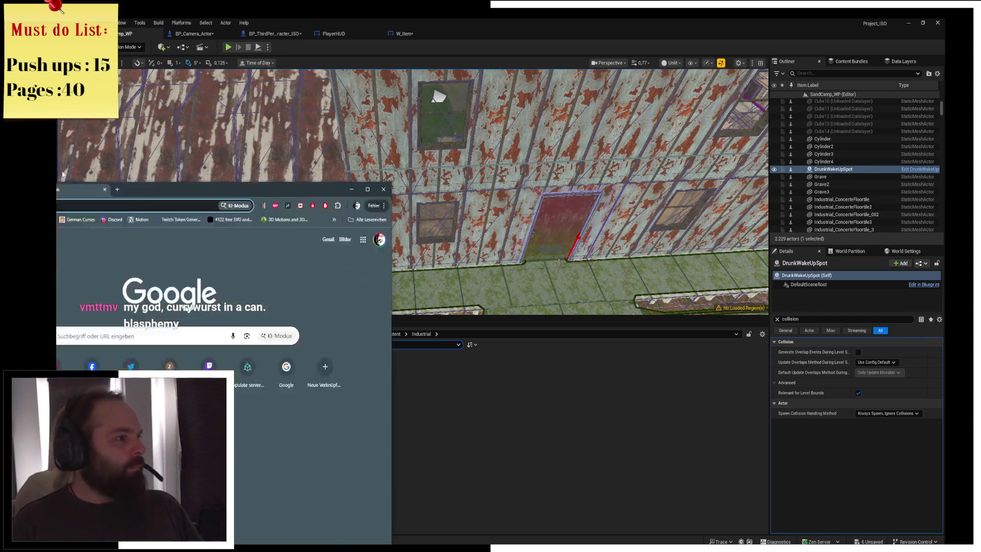
# - Search Google Images for 'currywurst lidl' and preview the Lidl.de image
pyautogui.write('curry')
pyautogui.write('wurst')
pyautogui.hotkey('ctrl', 'a')
pyautogui.press('BackSpace')
pyautogui.write('currywurst')
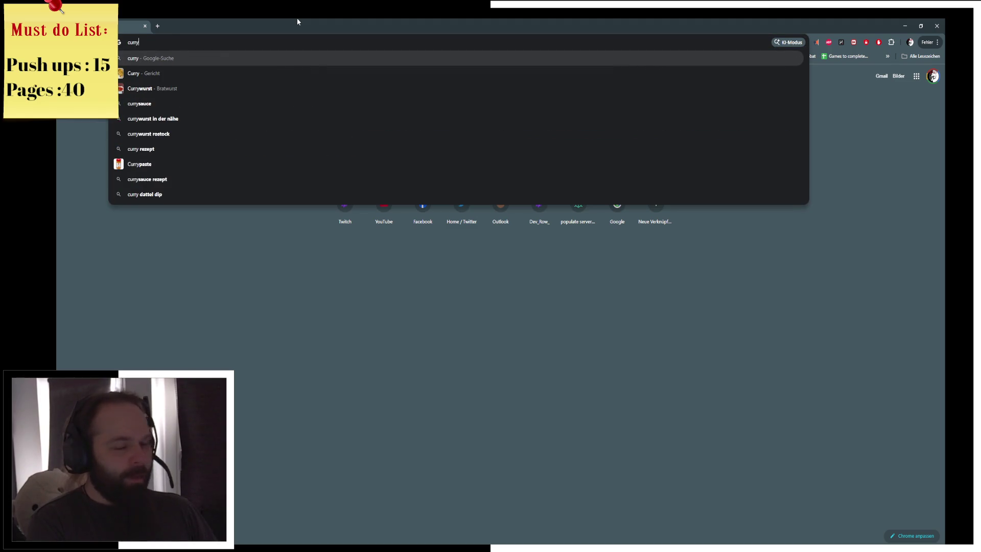
pyautogui.press('Return')
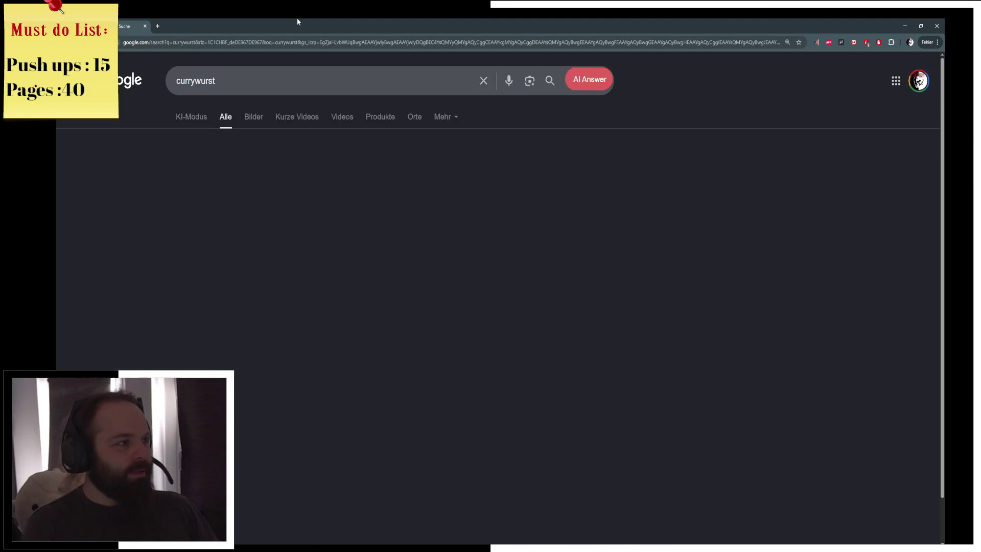
pyautogui.click(254, 116)
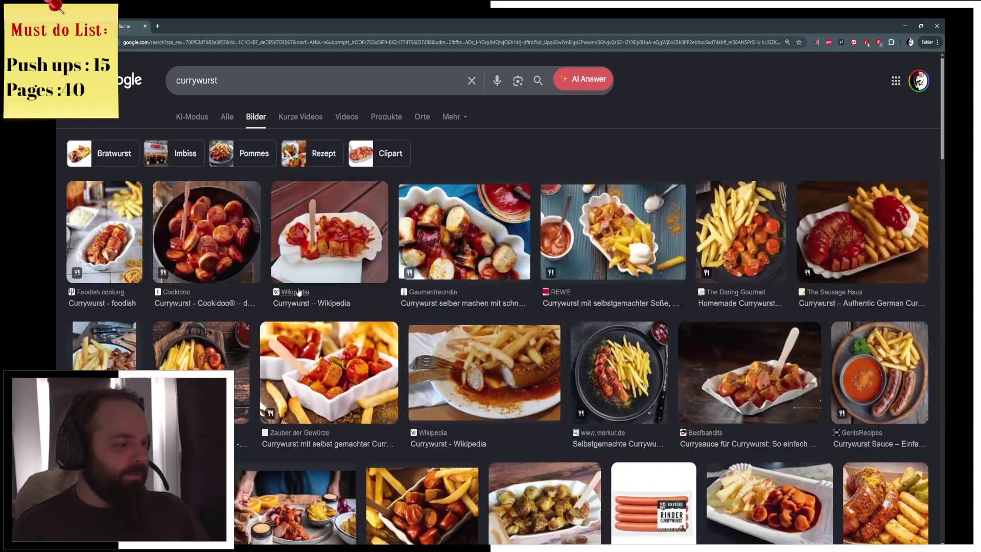
pyautogui.click(278, 82)
pyautogui.write('lidl')
pyautogui.press('Return')
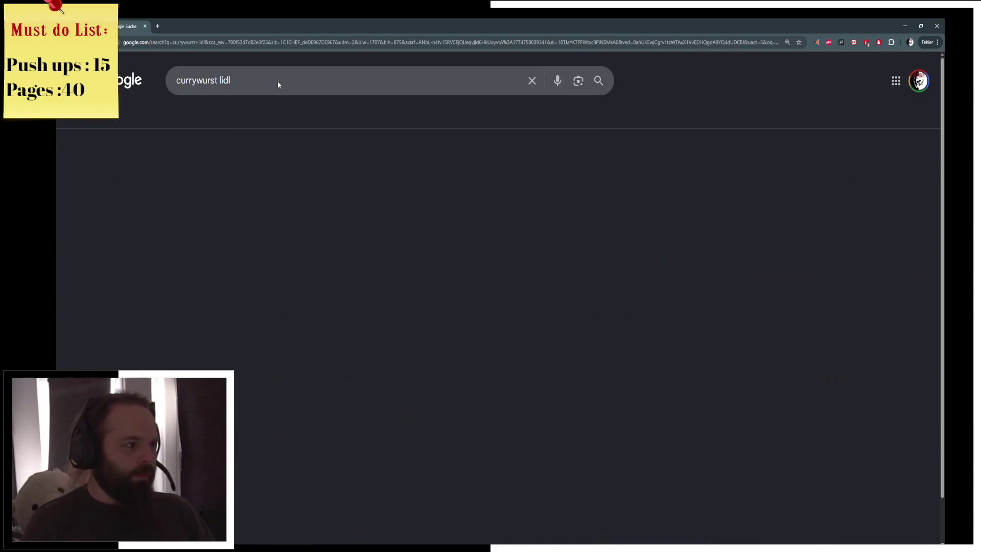
pyautogui.click(289, 301)
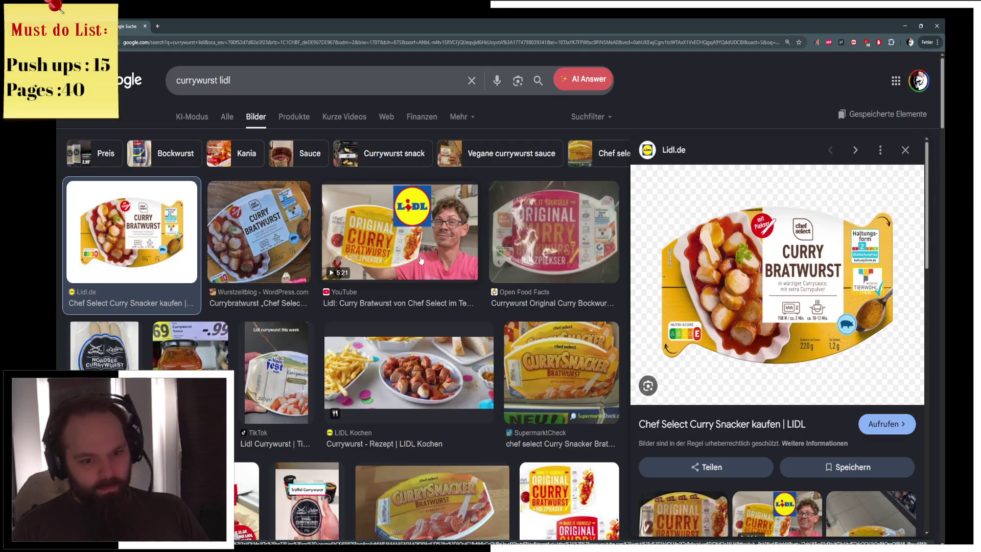
# - Search 'schnitzel' in a new tab and show its image results
pyautogui.moveTo(232, 80); pyautogui.dragTo(154, 83)
pyautogui.click(156, 25)
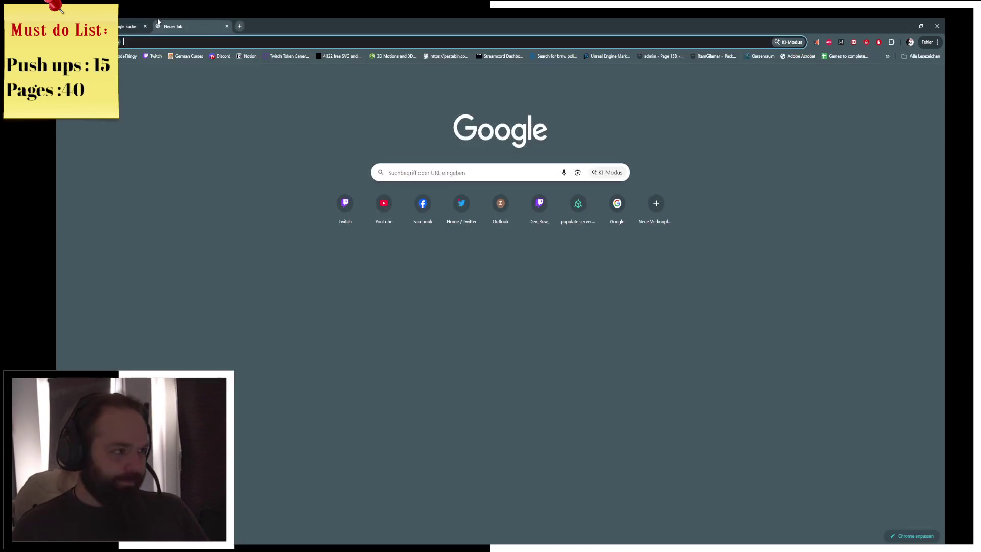
pyautogui.write('schnitzel')
pyautogui.press('Return')
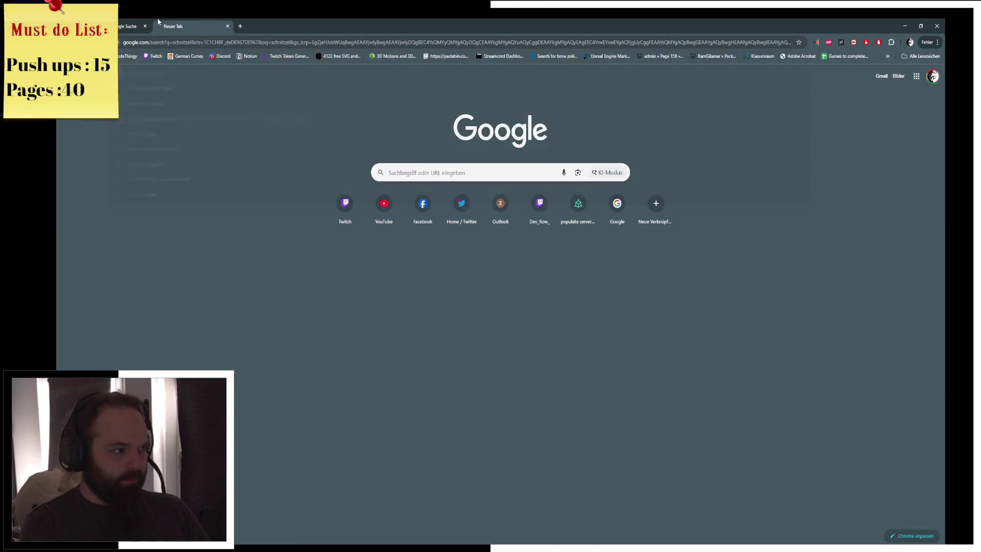
pyautogui.click(252, 116)
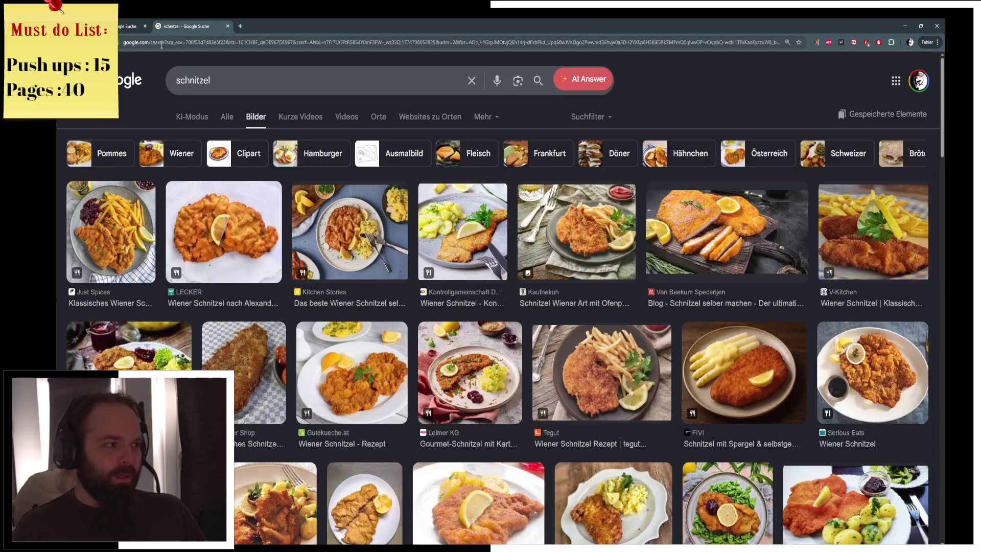
# - Search 'rouge fin' in another new tab and show its image results
pyautogui.click(240, 25)
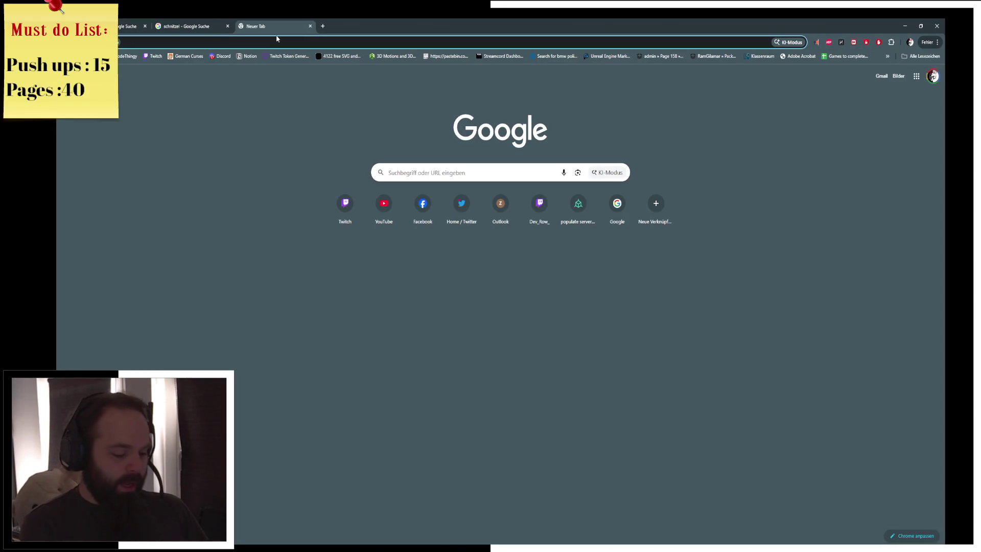
pyautogui.write('rou')
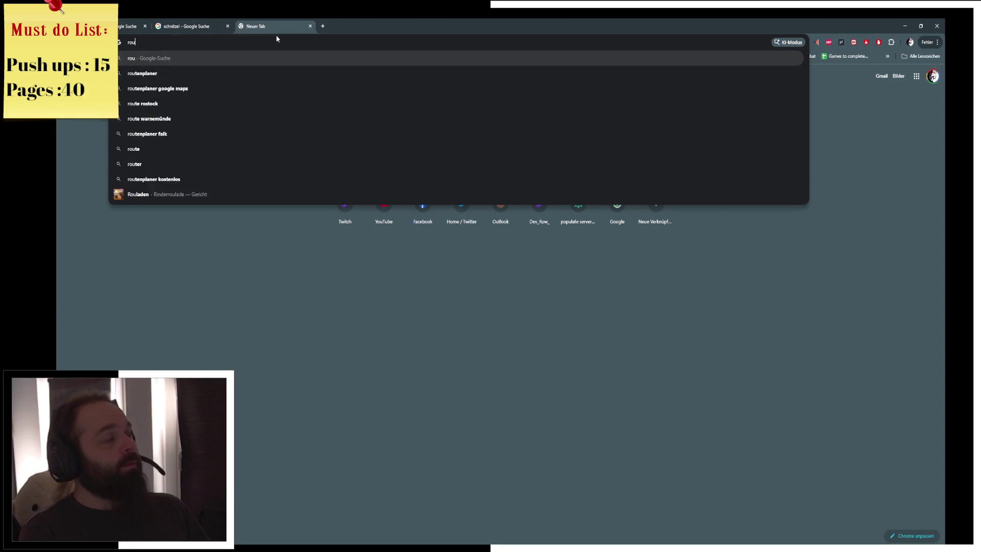
pyautogui.write('g fin')
pyautogui.press('Return')
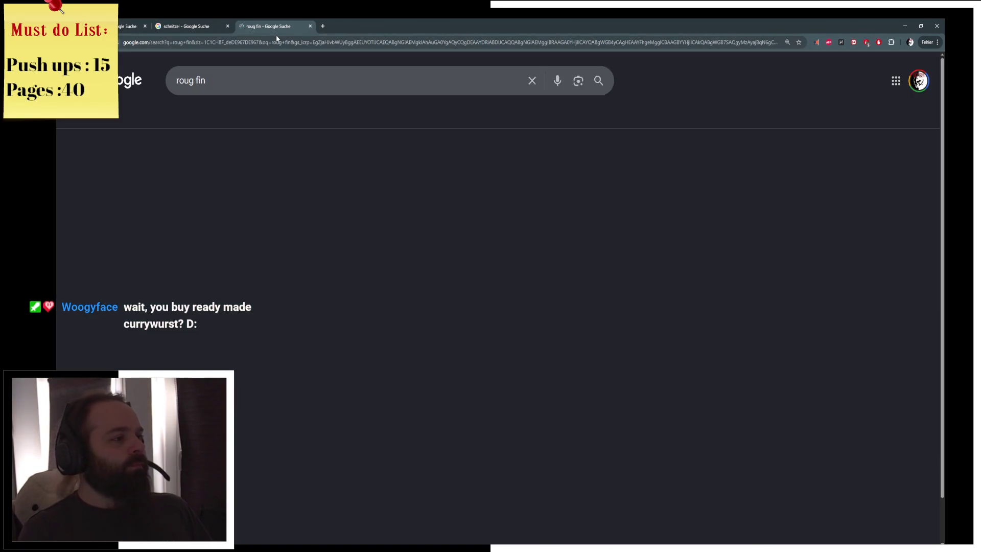
pyautogui.click(255, 116)
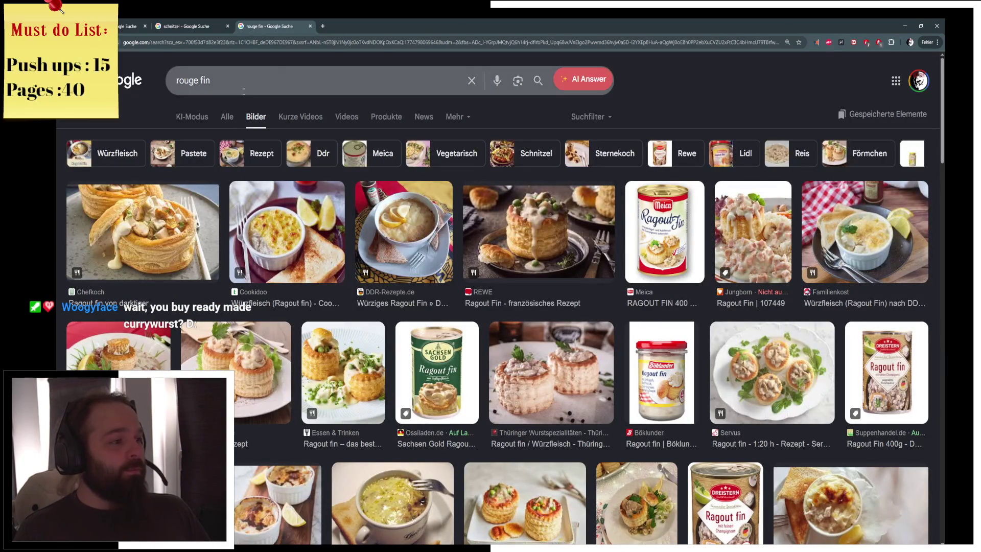
# - Replace the query with 'steak au four' and search it
pyautogui.moveTo(211, 80); pyautogui.dragTo(142, 70)
pyautogui.write('steakl')
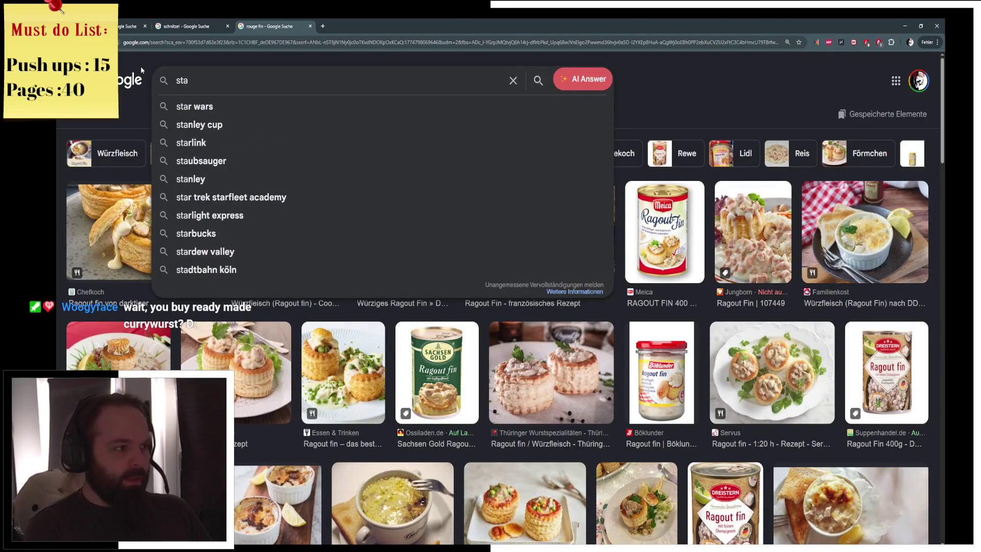
pyautogui.press('BackSpace')
pyautogui.write('au four')
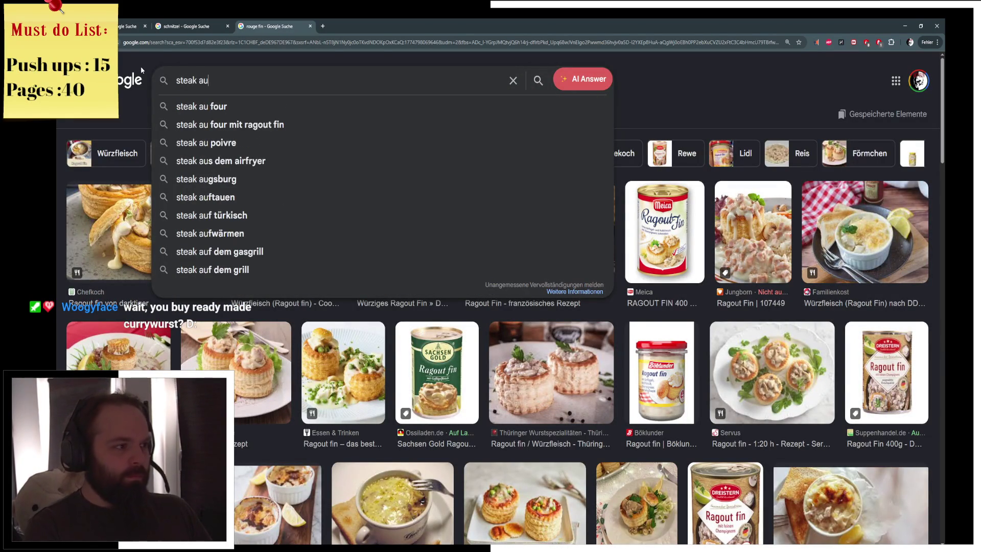
pyautogui.press('Return')
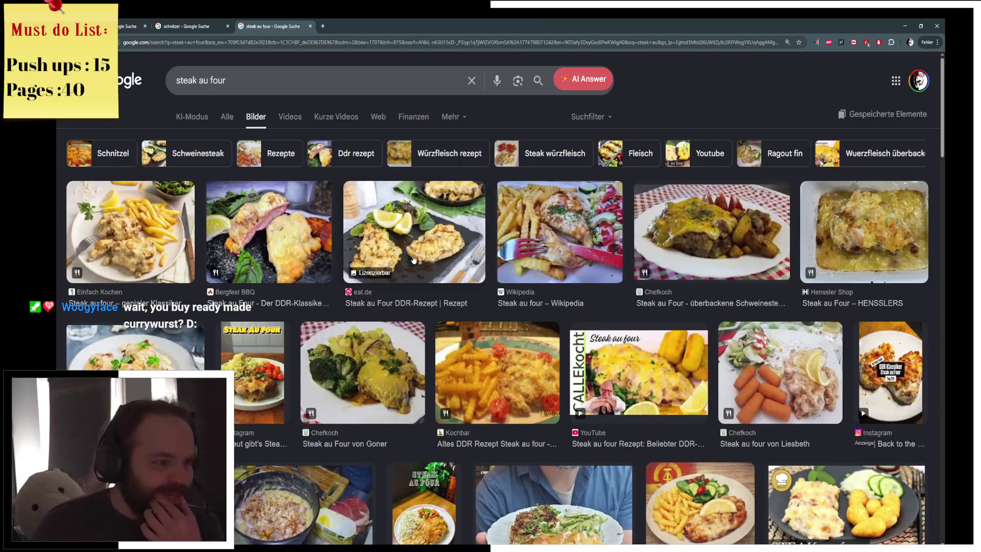
# - Preview the eat.de and Bergfest BBQ steak images, view All results, then return to Images
pyautogui.click(479, 276)
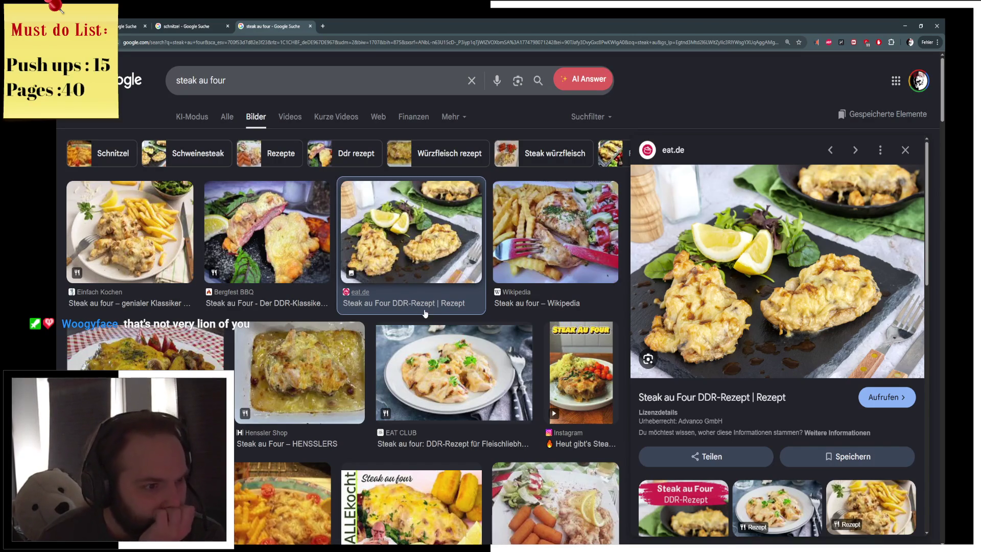
pyautogui.click(274, 246)
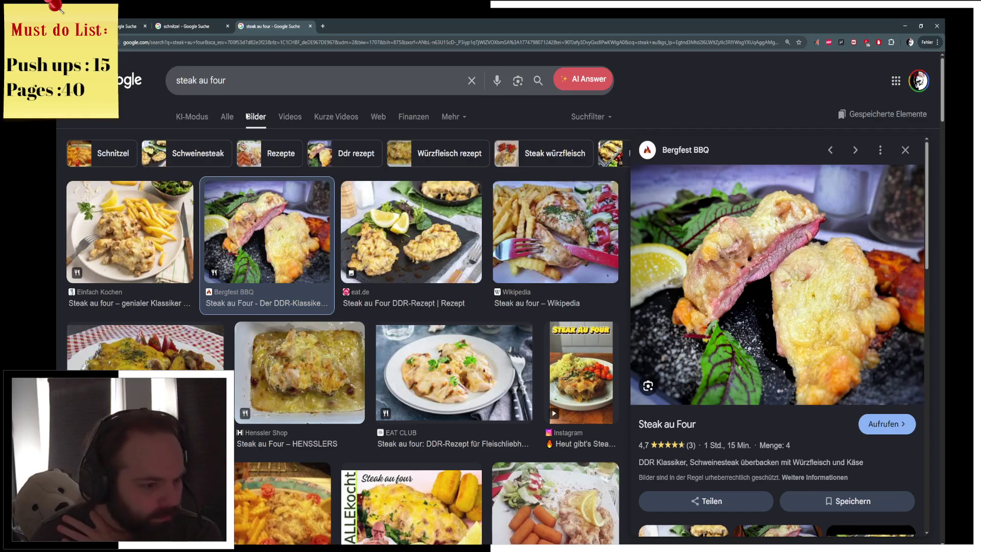
pyautogui.click(226, 117)
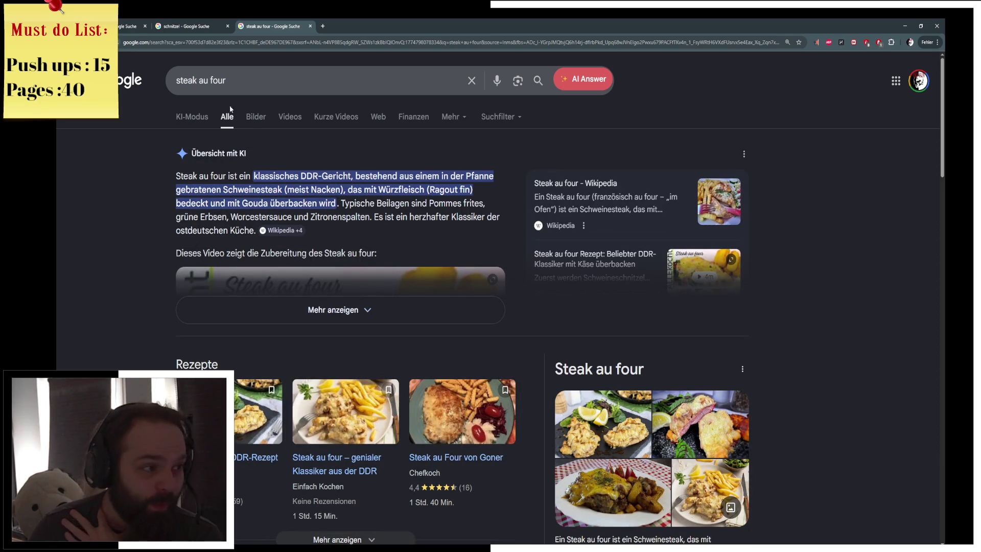
pyautogui.click(256, 119)
# - Scroll the steak results, cycle through the search tabs, and return to the Unreal Editor
pyautogui.scroll(-4, 310, 285)
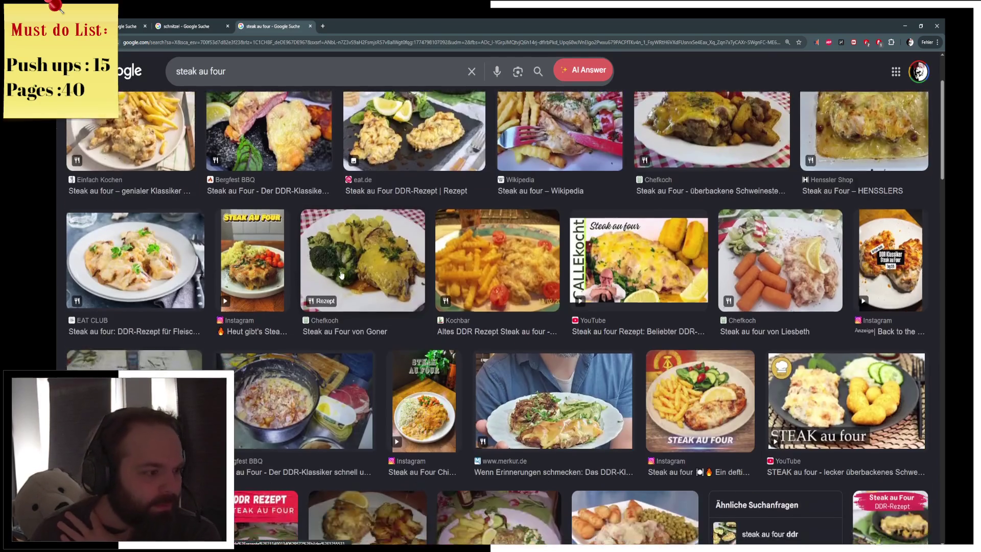
pyautogui.scroll(-7, 310, 284)
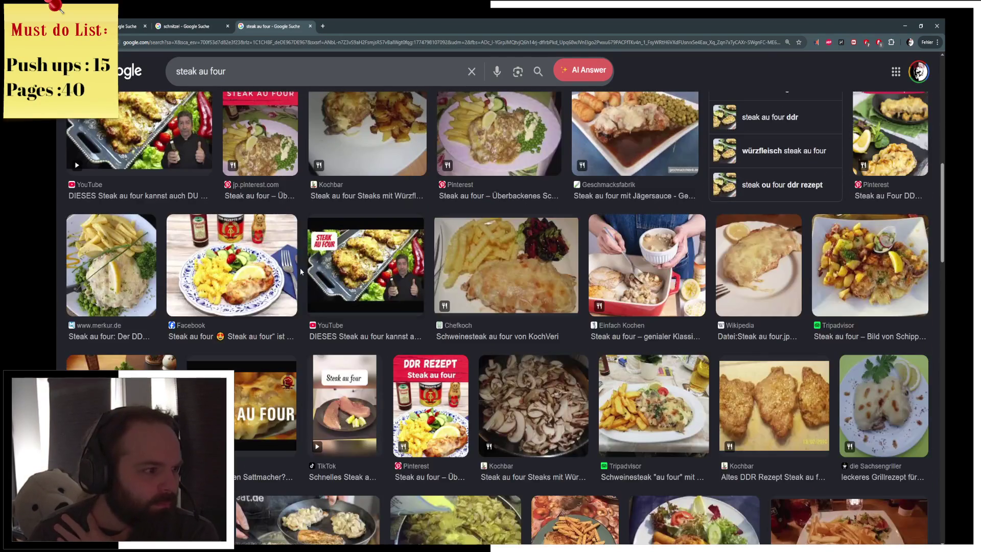
pyautogui.middleClick(301, 279)
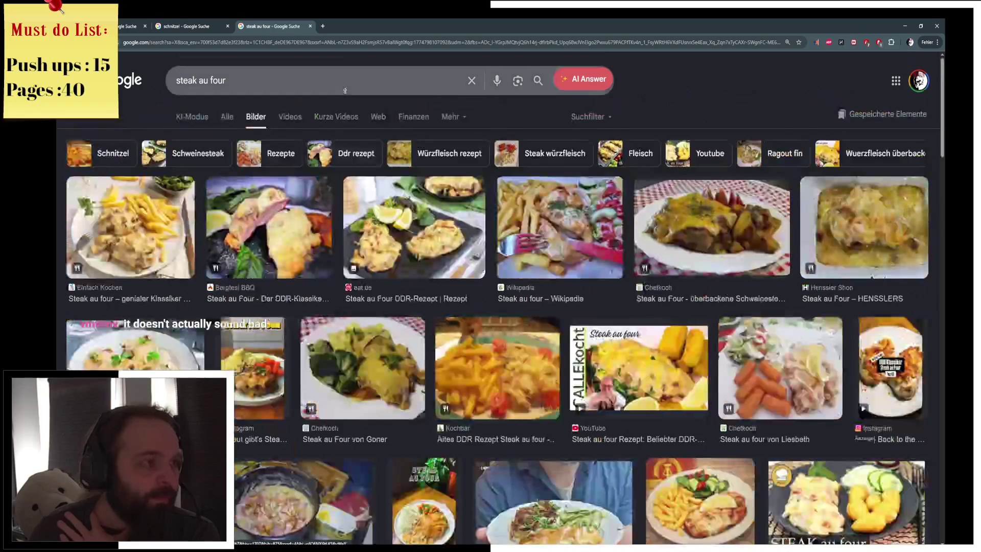
pyautogui.hotkey('ctrl', 'pageup')
pyautogui.hotkey('ctrl', 'pageup')
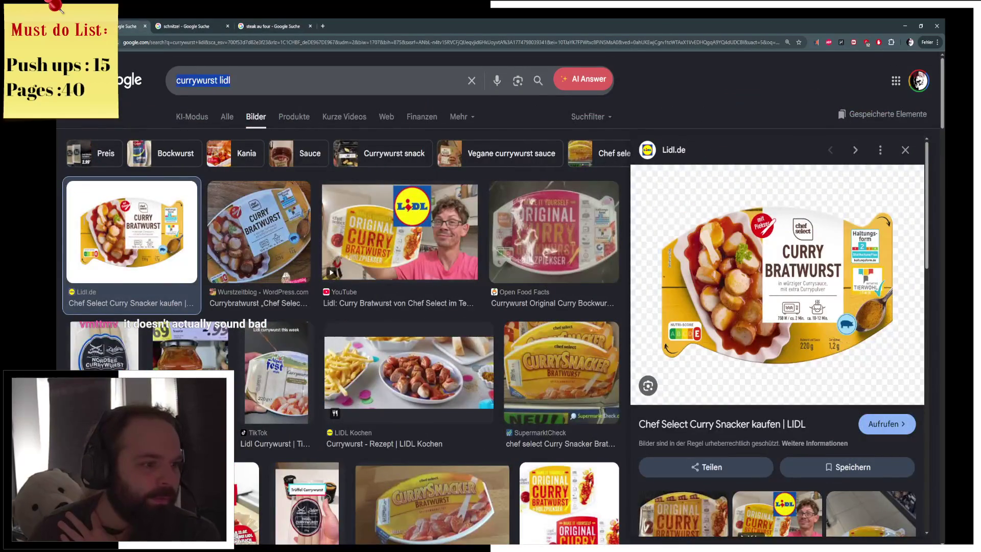
pyautogui.hotkey('ctrl', 'pagedown')
pyautogui.hotkey('ctrl', 'pagedown')
pyautogui.hotkey('alt', 'Tab')
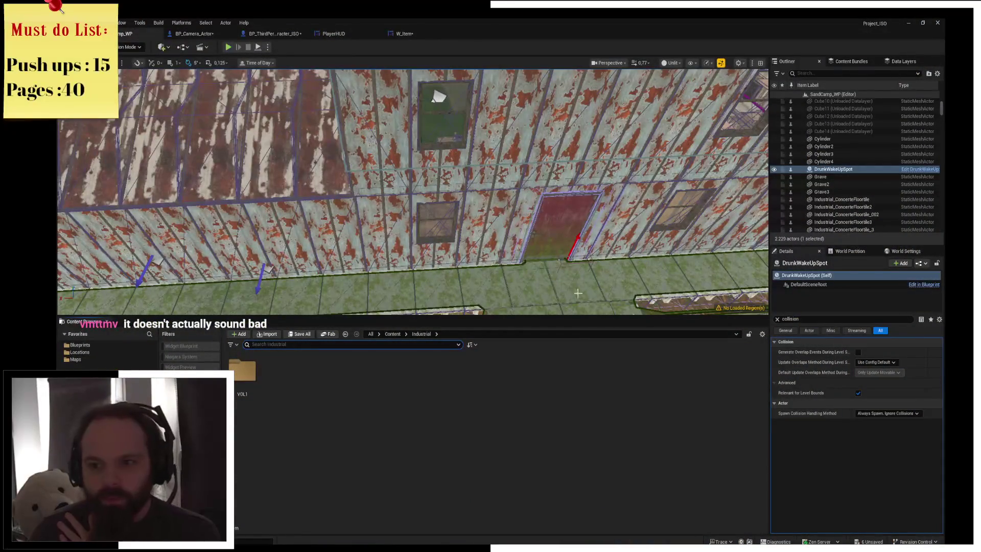
# - Refocus the level editor and bring up the Save Content prompt with Ctrl+Shift+S
pyautogui.click(585, 435)
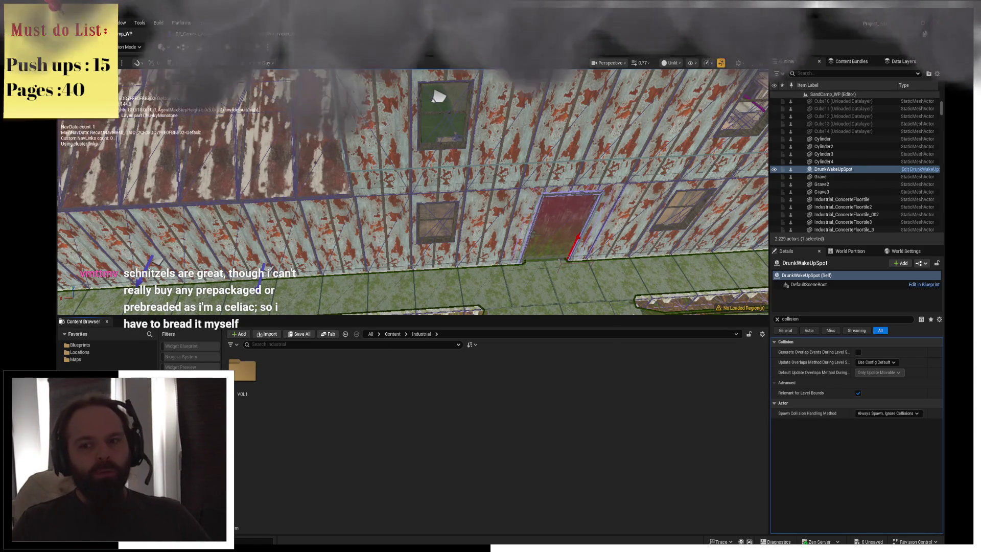
pyautogui.hotkey('ctrl', 'shift', 's')
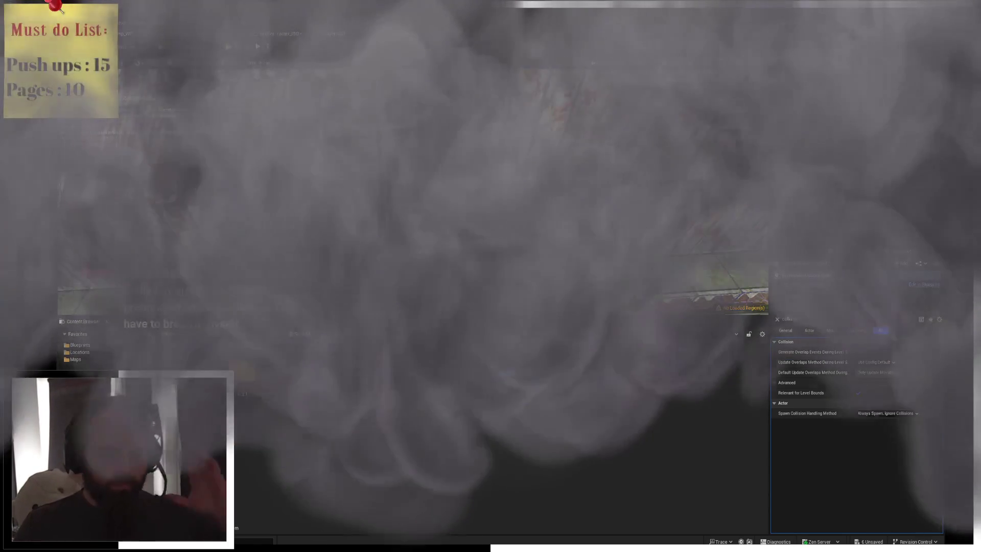
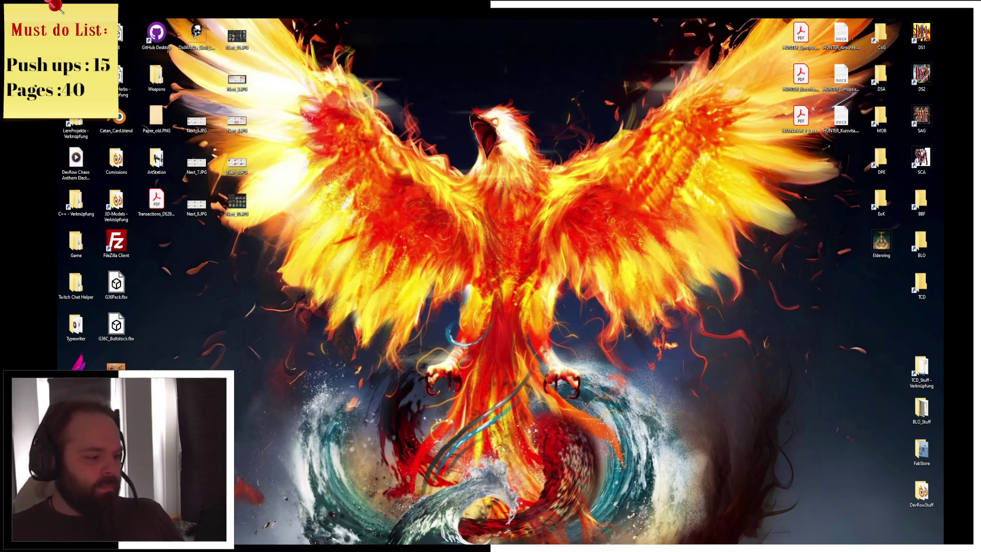
# - Restore Chrome and search Google for 'coeliac' in a new tab
pyautogui.click(246, 541)
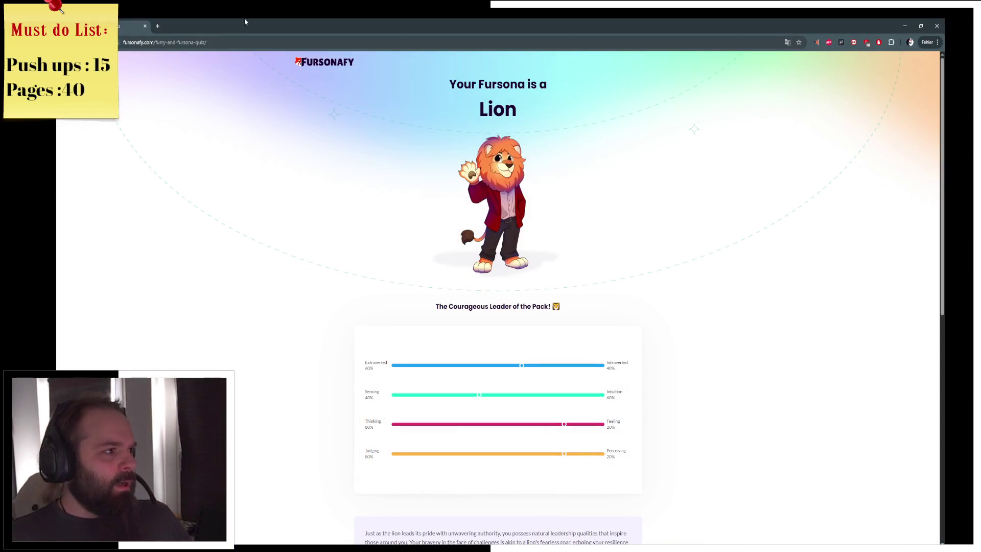
pyautogui.click(157, 25)
pyautogui.write('caeliac')
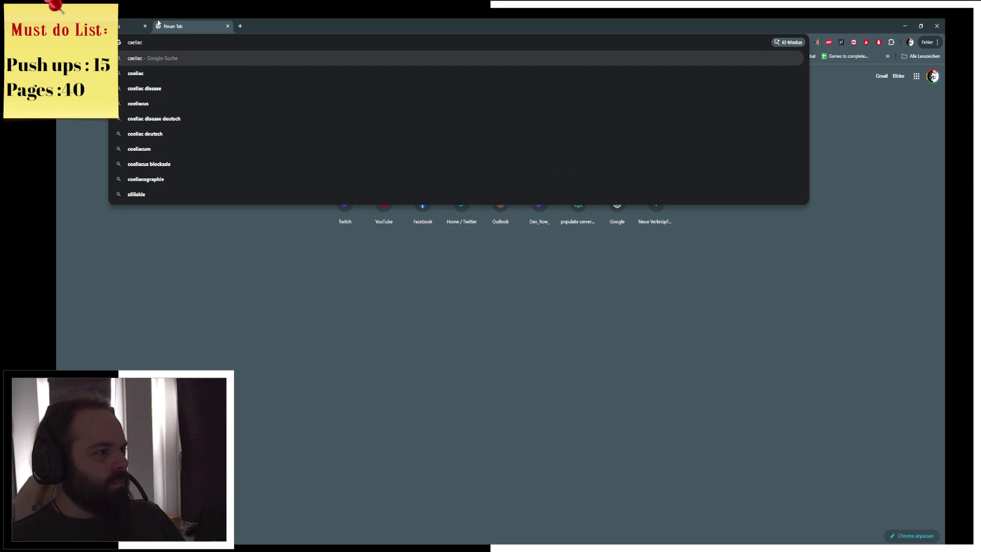
pyautogui.press('Down')
pyautogui.press('Return')
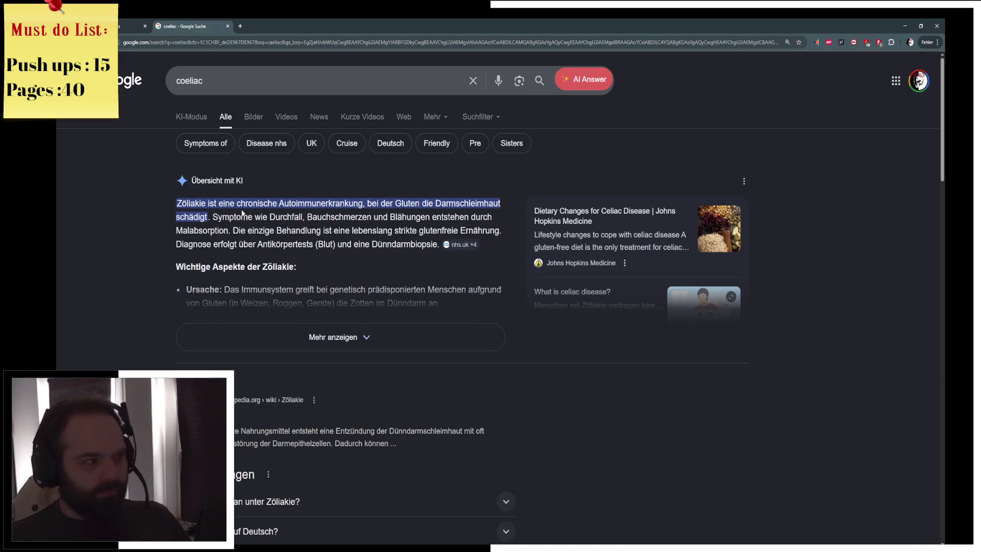
# - Expand the coeliac AI overview with Mehr anzeigen, then close the tab and Chrome
pyautogui.click(258, 333)
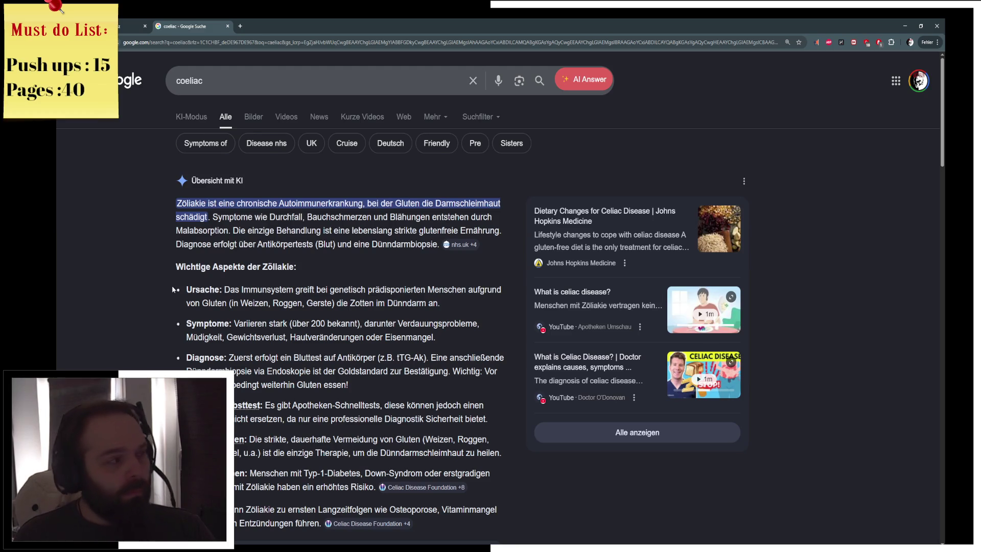
pyautogui.hotkey('ctrl', 'w')
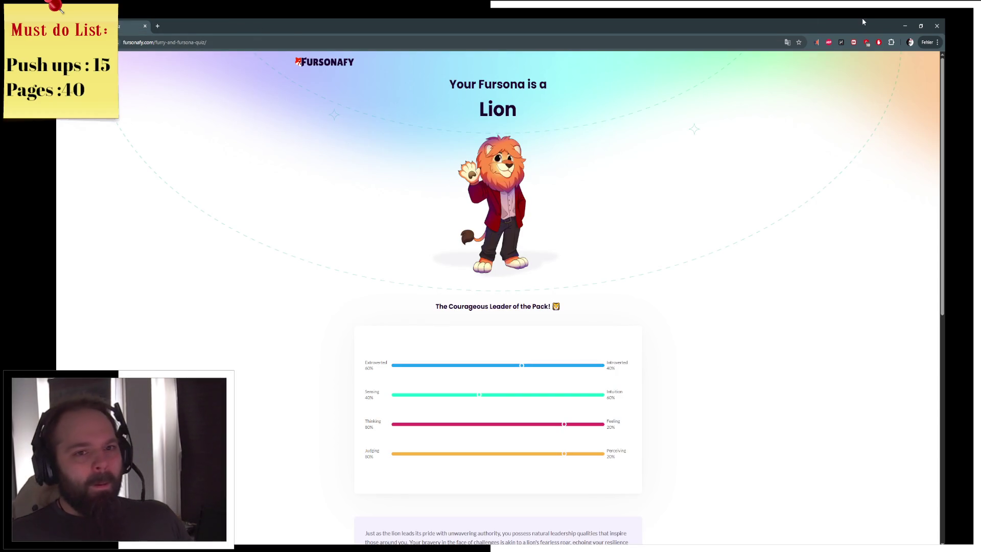
pyautogui.click(937, 26)
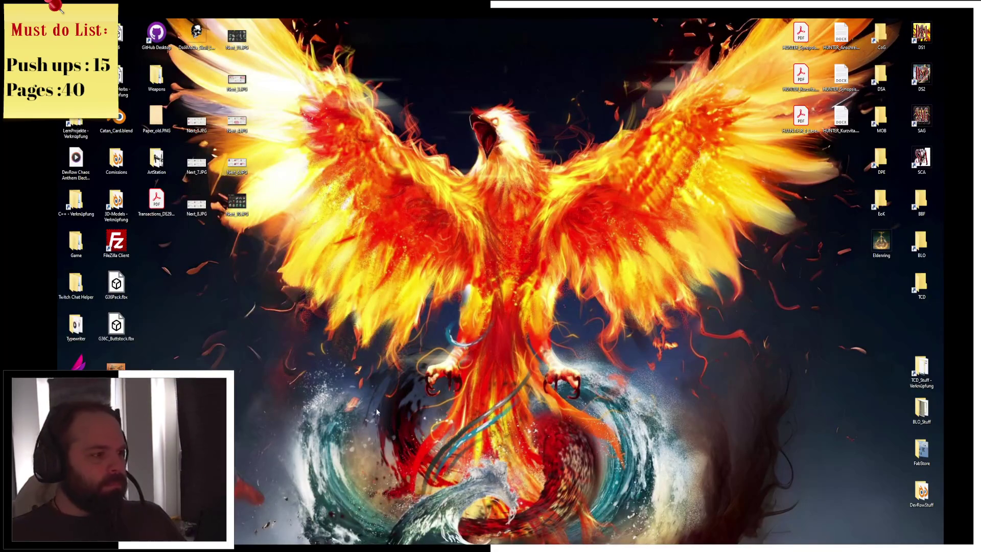
# - Launch Resident Evil HD Remaster from the Start app list
pyautogui.press('super')
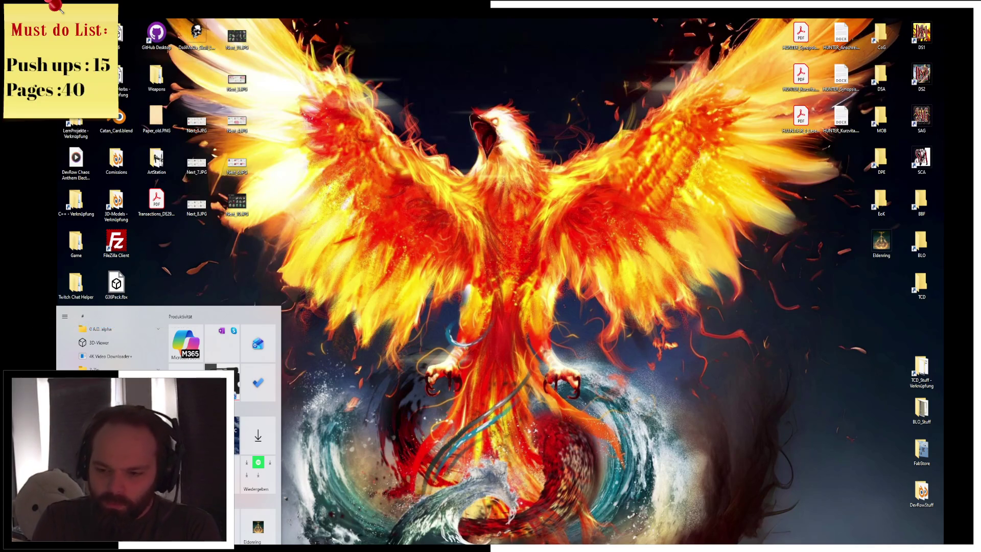
pyautogui.press('Escape')
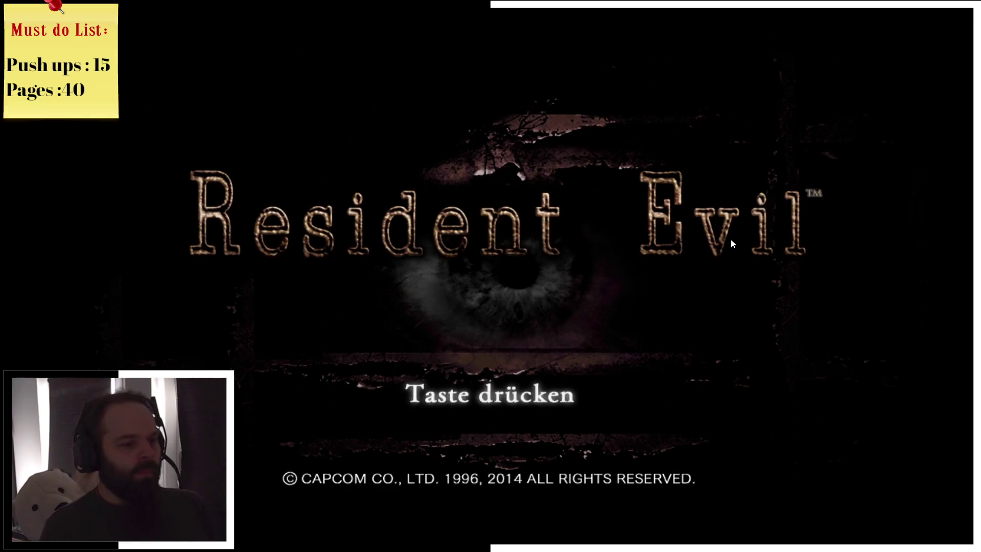
# - Load save slot 1 (Jill, 09, Mansion Dining Room) from the title screen
pyautogui.press('Return')
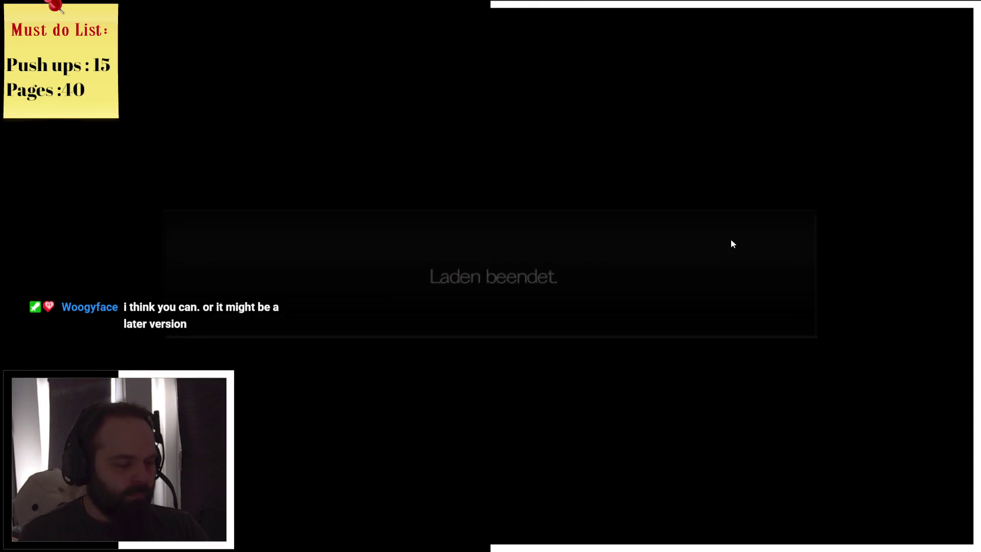
pyautogui.press('Return')
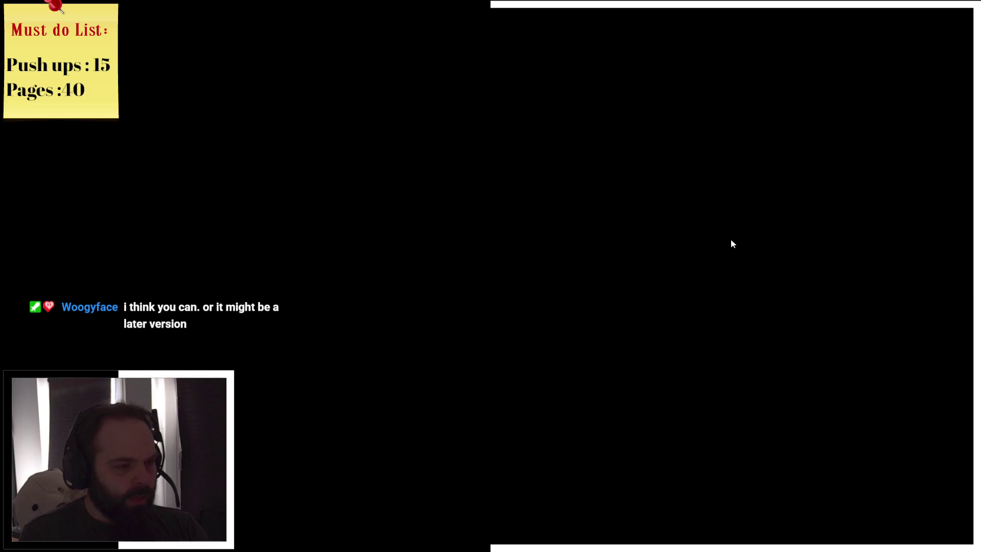
pyautogui.press('Return')
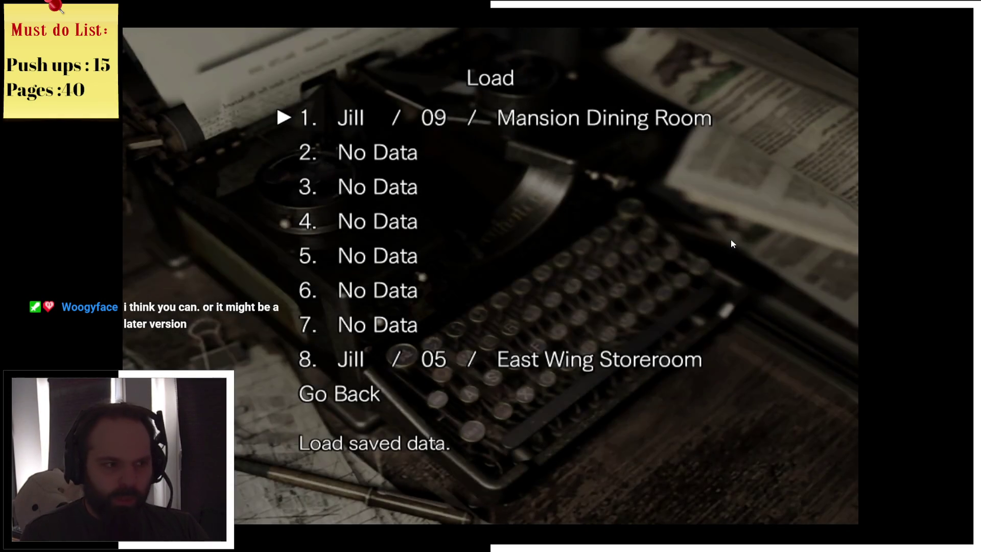
pyautogui.press('Return')
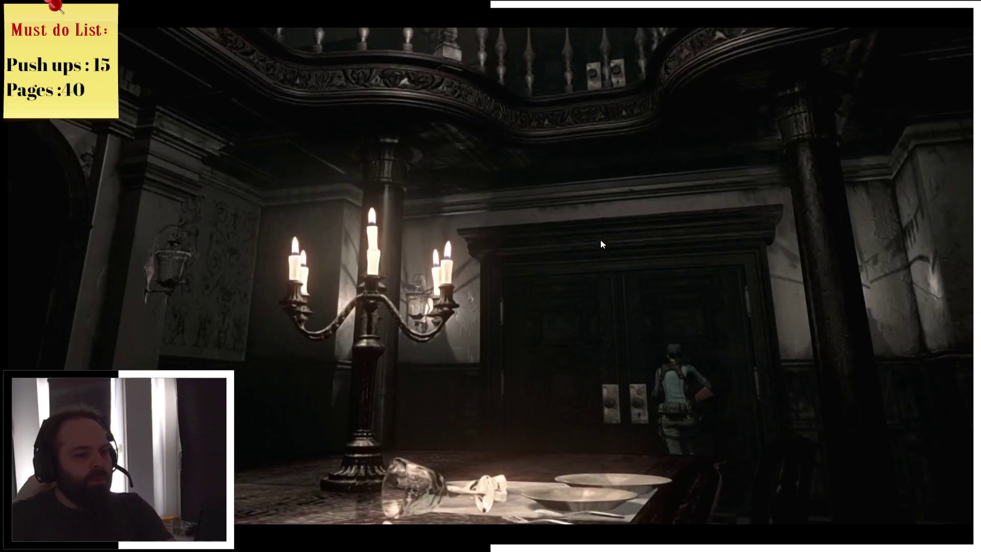
# - Run Jill across the hall and upstairs, checking the 2F map, then through the double door
pyautogui.press('Return')
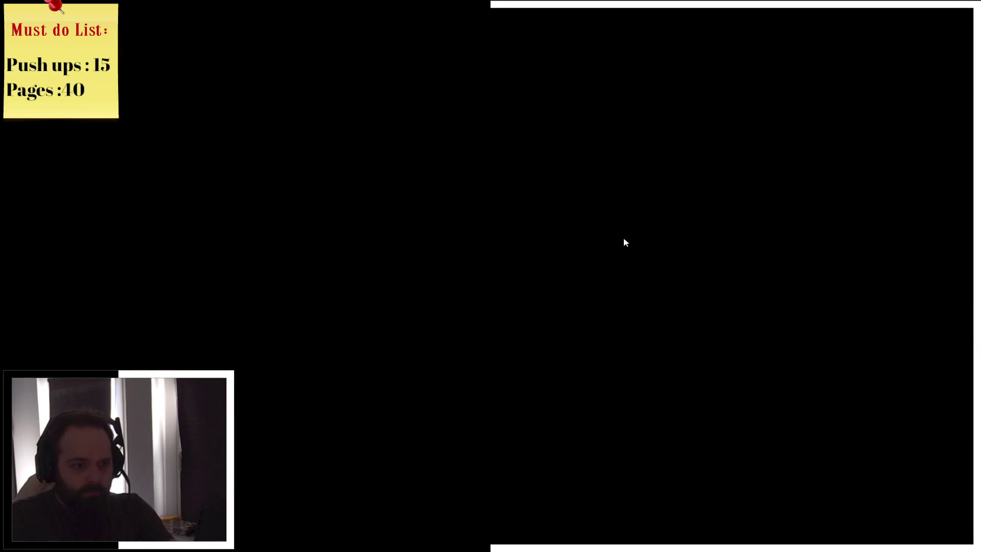
pyautogui.press('d')
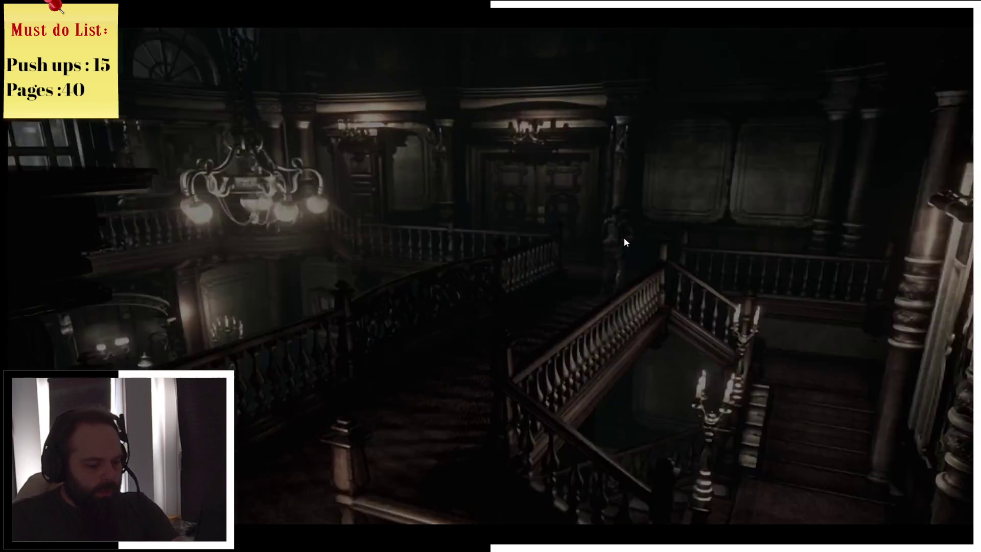
pyautogui.press('m')
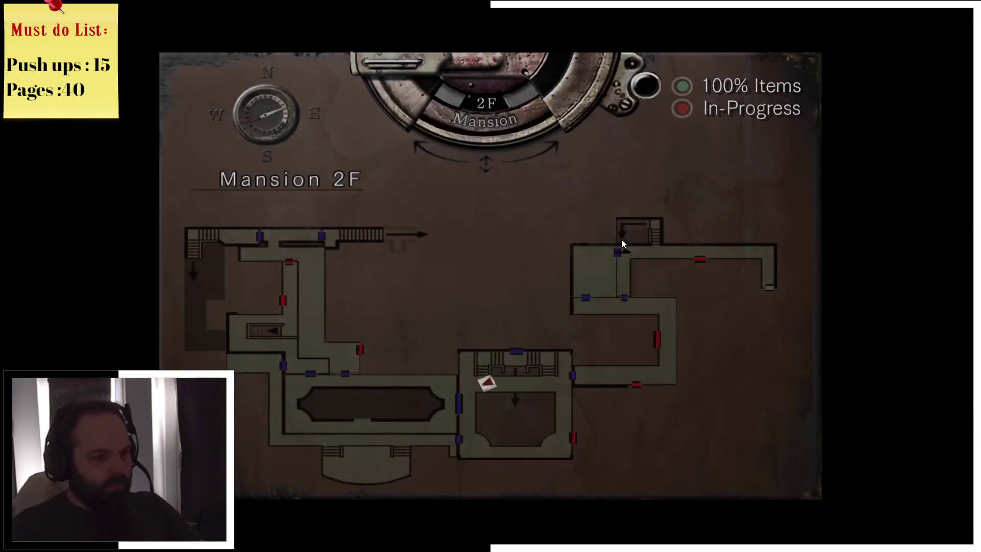
pyautogui.press('m')
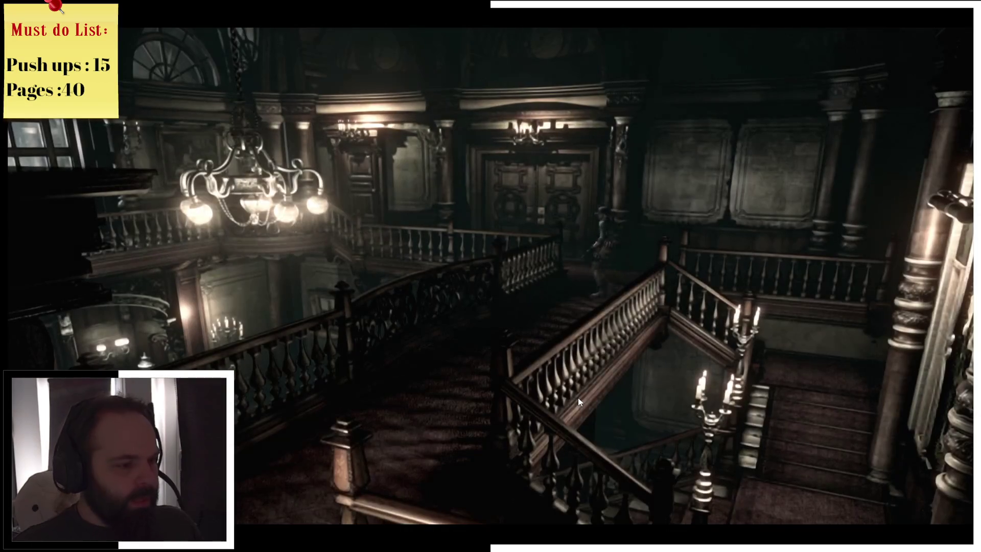
pyautogui.press('m')
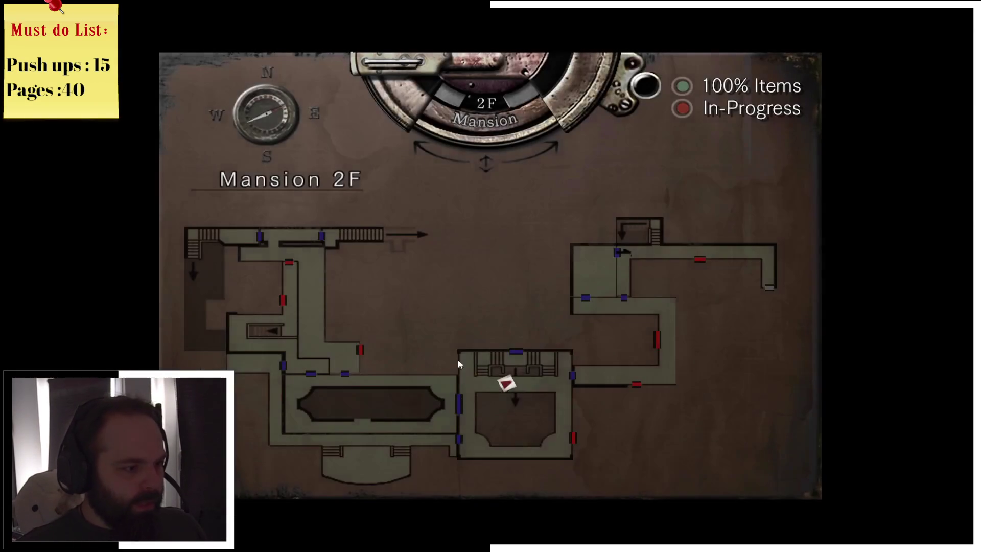
pyautogui.press('m')
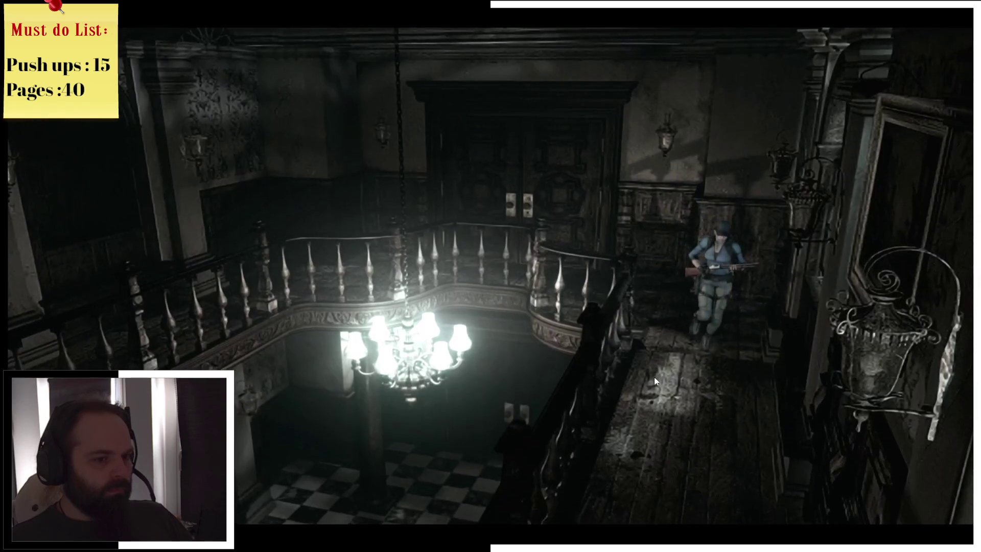
pyautogui.press('m')
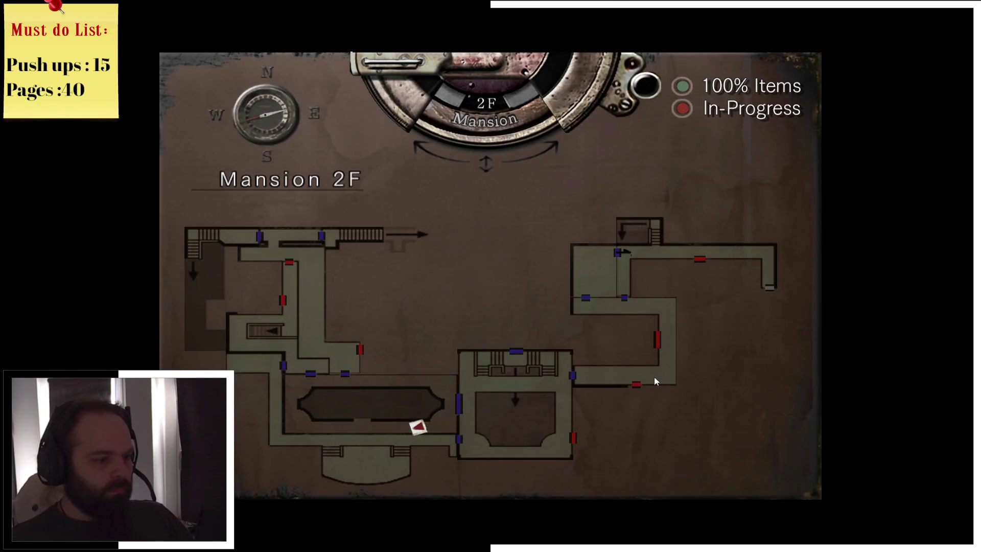
pyautogui.press('m')
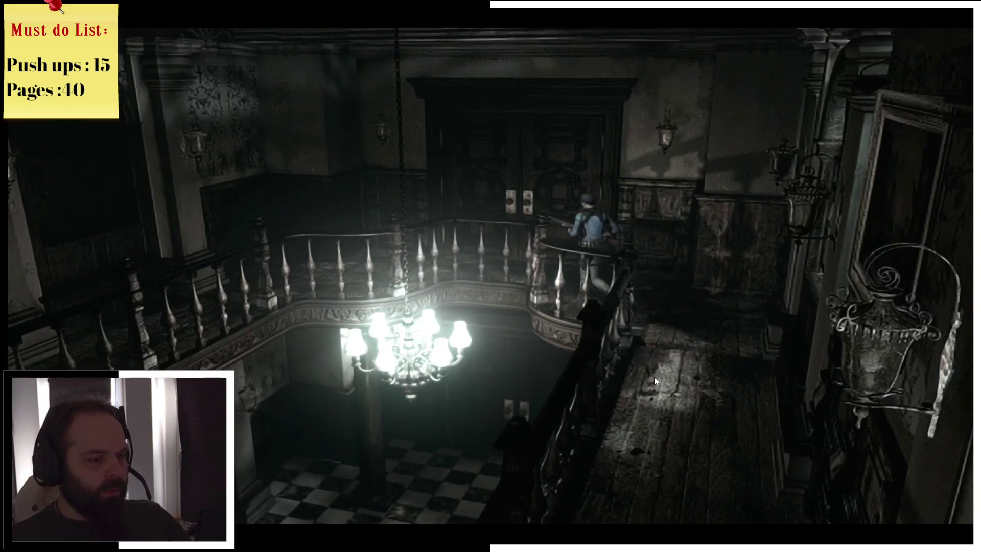
pyautogui.press('Return')
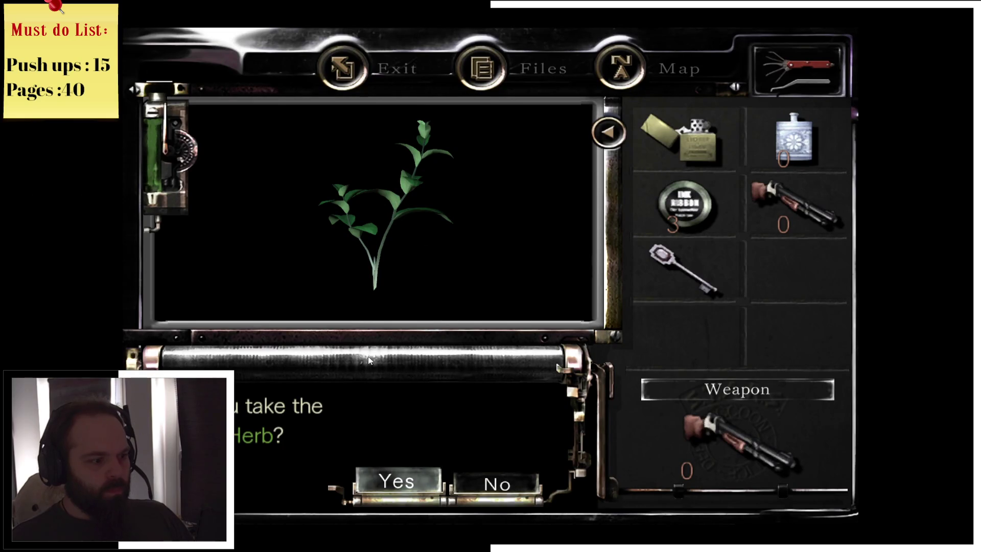
# - Take both Green Herbs
pyautogui.click(429, 482)
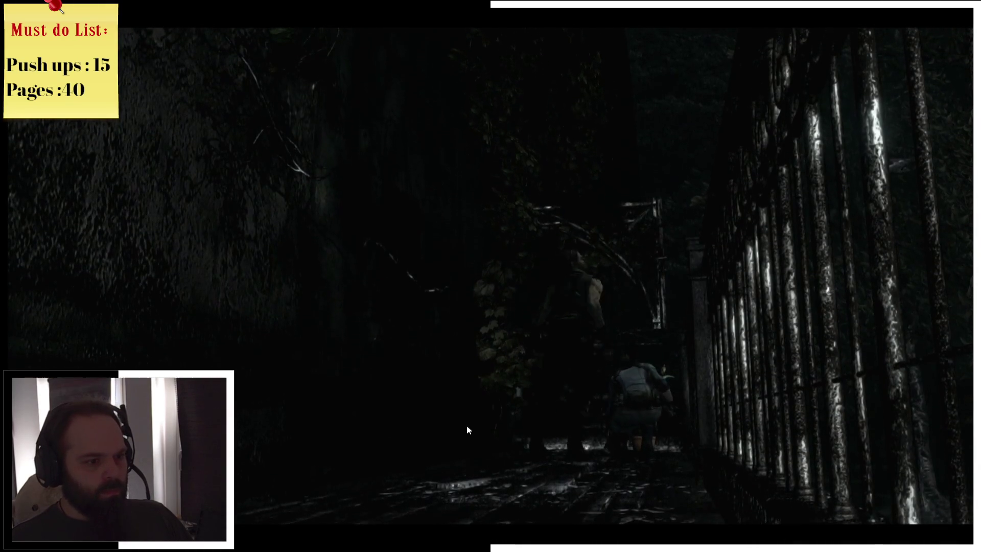
pyautogui.press('Tab')
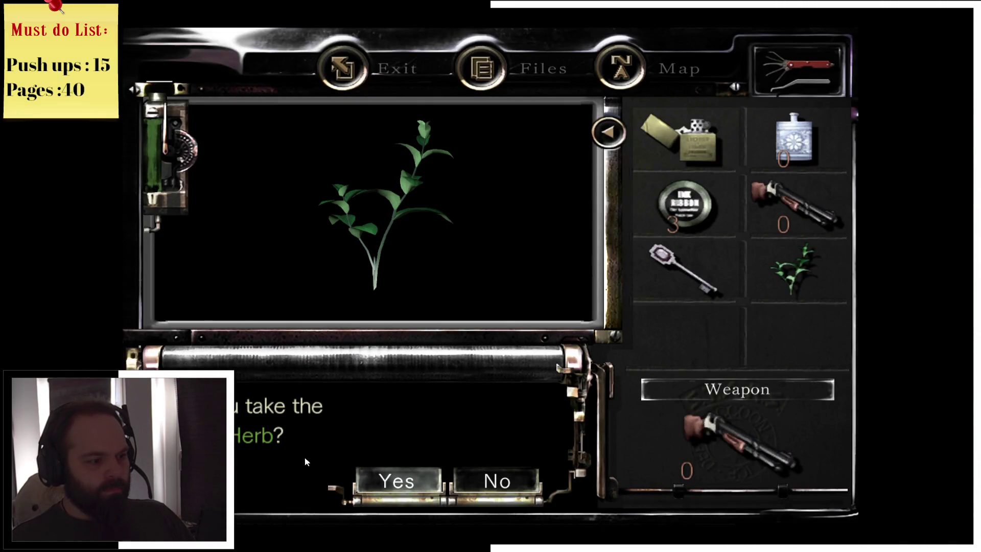
pyautogui.click(387, 480)
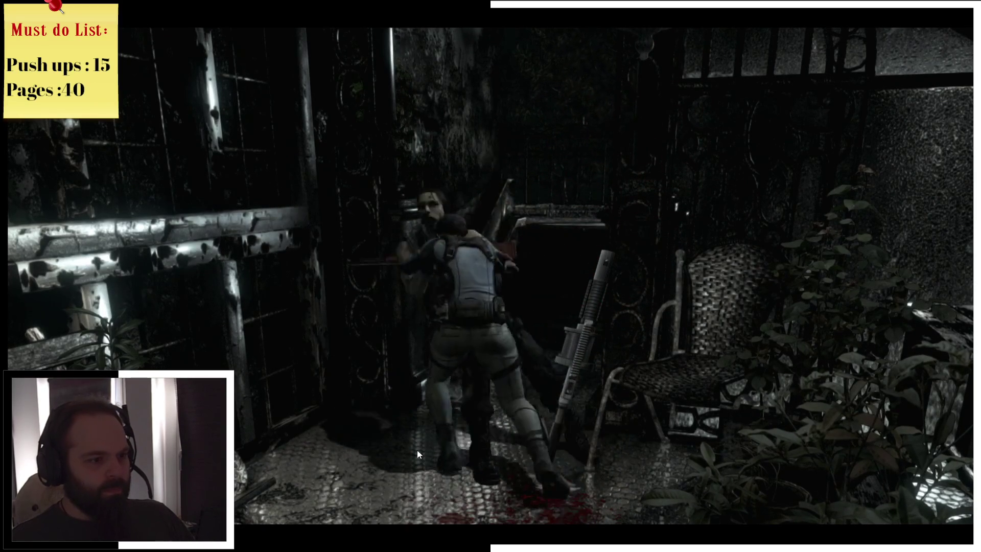
# - Pick up the grenade launcher, walk back to the stairs and bring up the inventory
pyautogui.press('Tab')
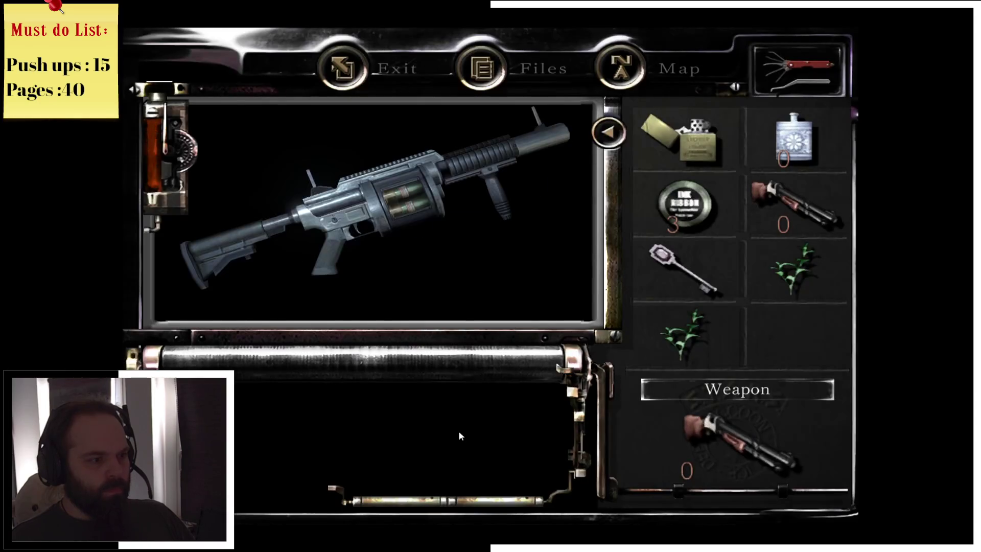
pyautogui.click(399, 480)
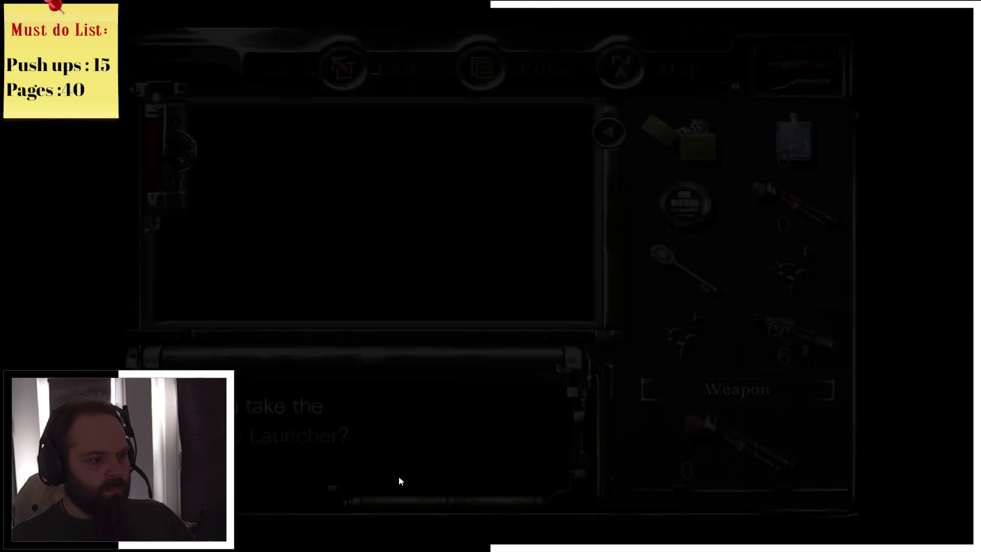
pyautogui.press('w')
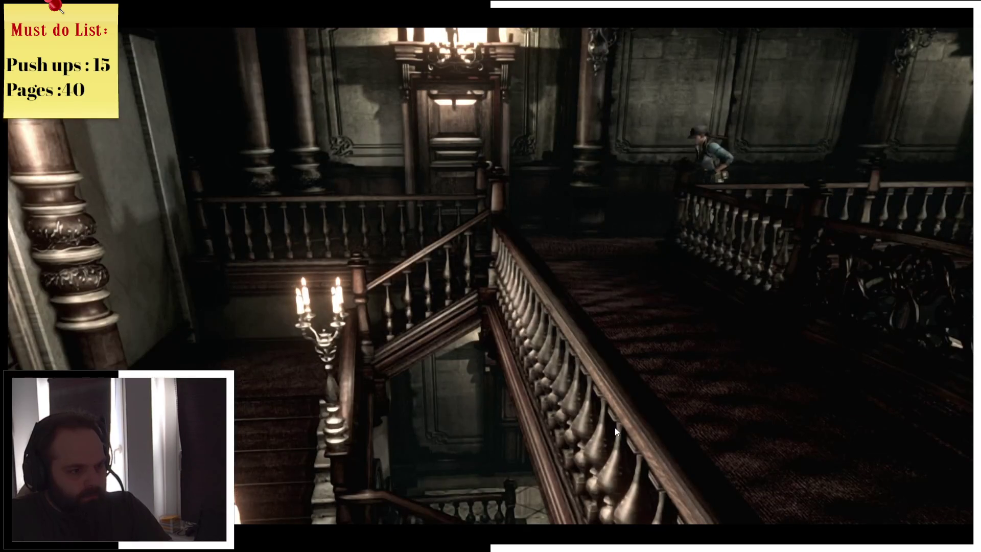
pyautogui.press('Tab')
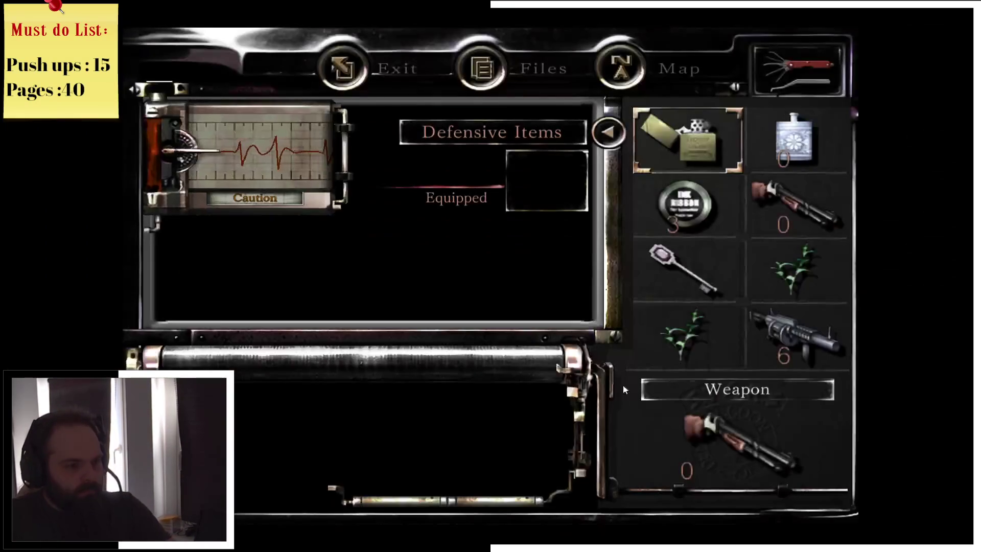
# - Combine the two Green Herbs and use the mixed herb to restore health
pyautogui.click(672, 330)
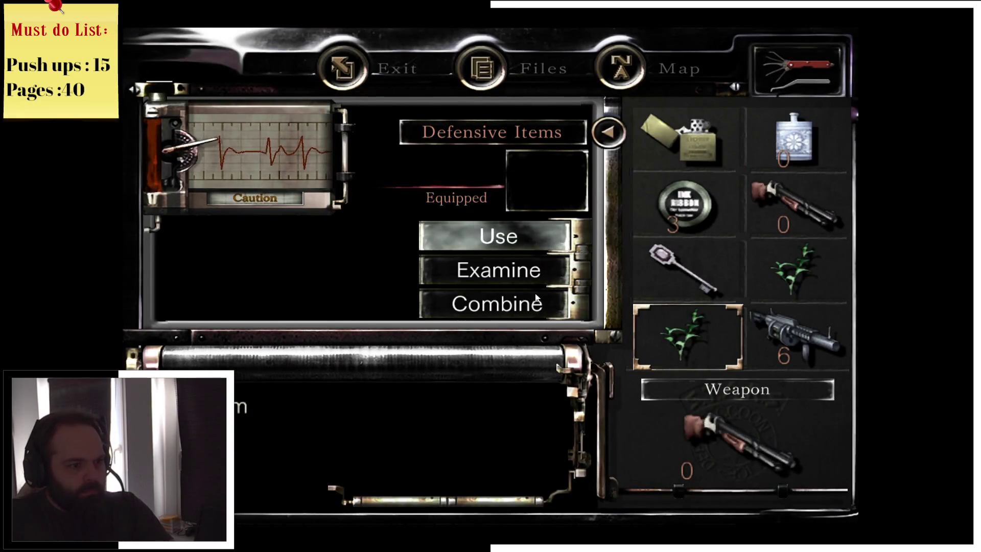
pyautogui.click(551, 307)
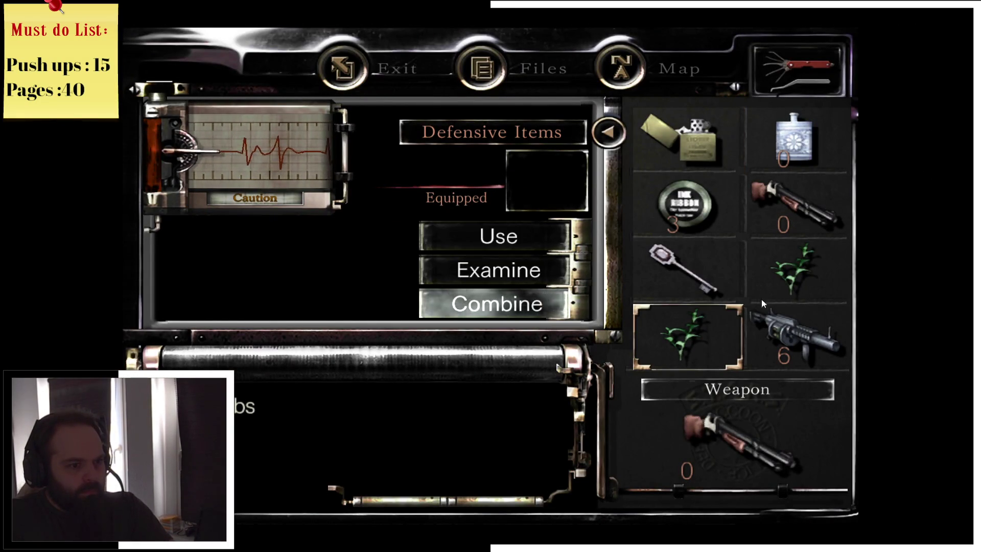
pyautogui.click(777, 279)
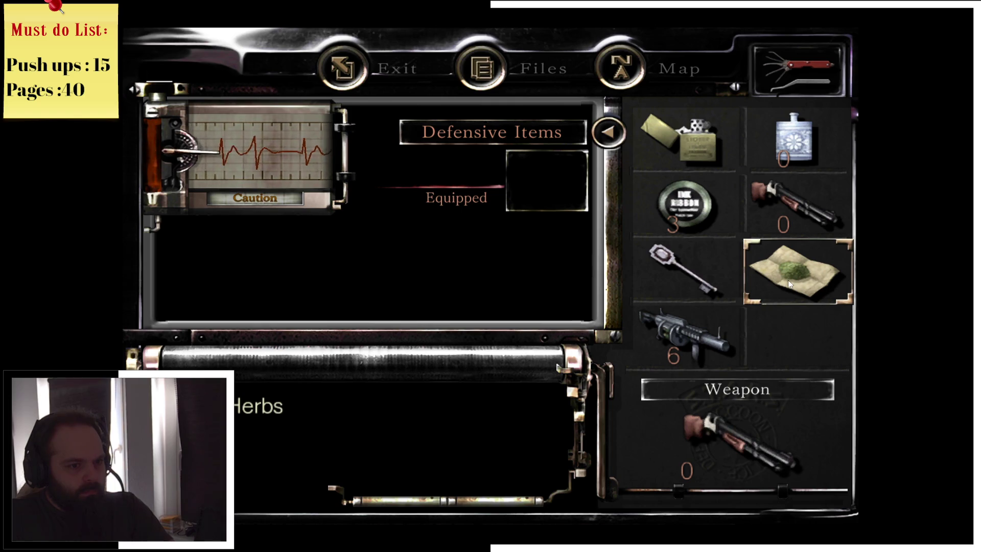
pyautogui.click(793, 285)
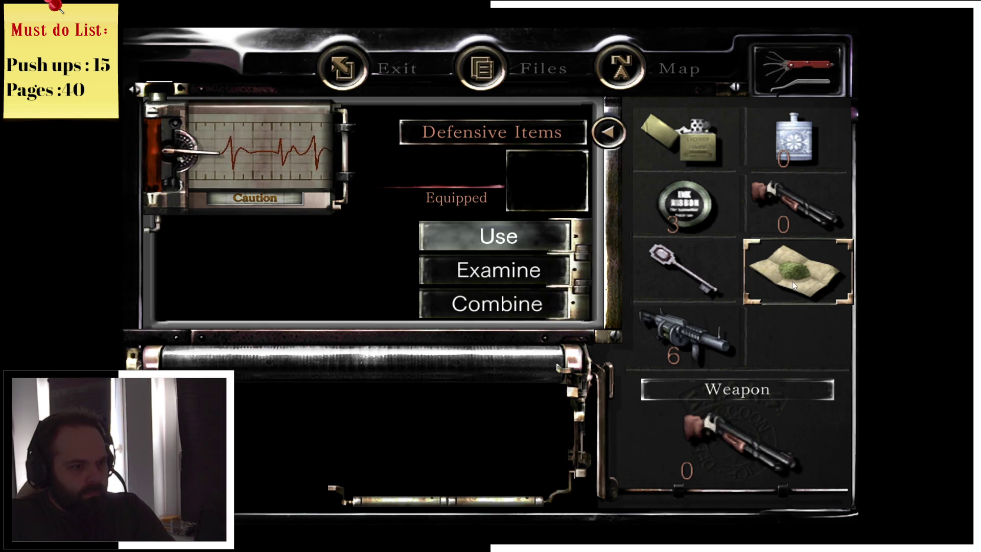
pyautogui.click(563, 242)
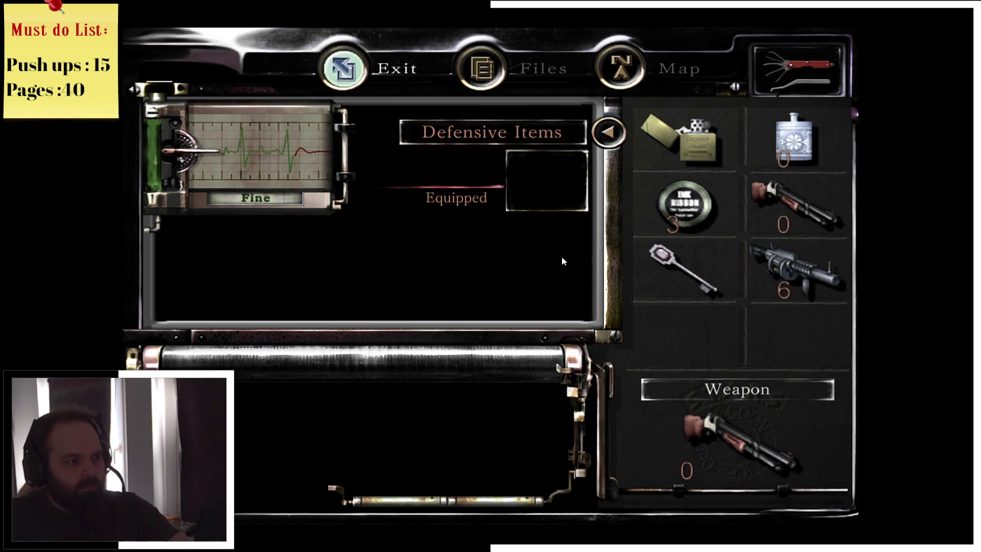
pyautogui.press('Escape')
# - Go through the door by the staircase and check the Mansion 2F map
pyautogui.press('Return')
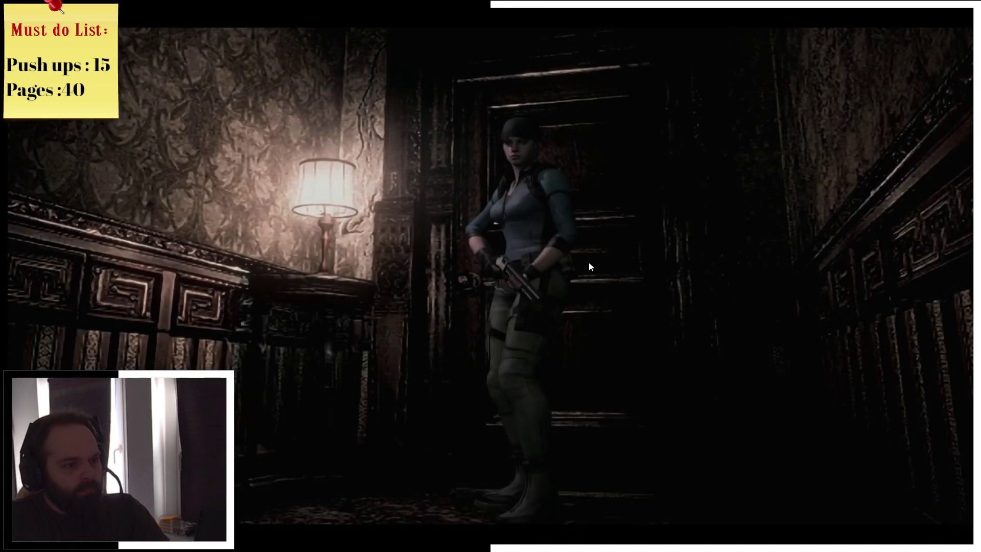
pyautogui.press('m')
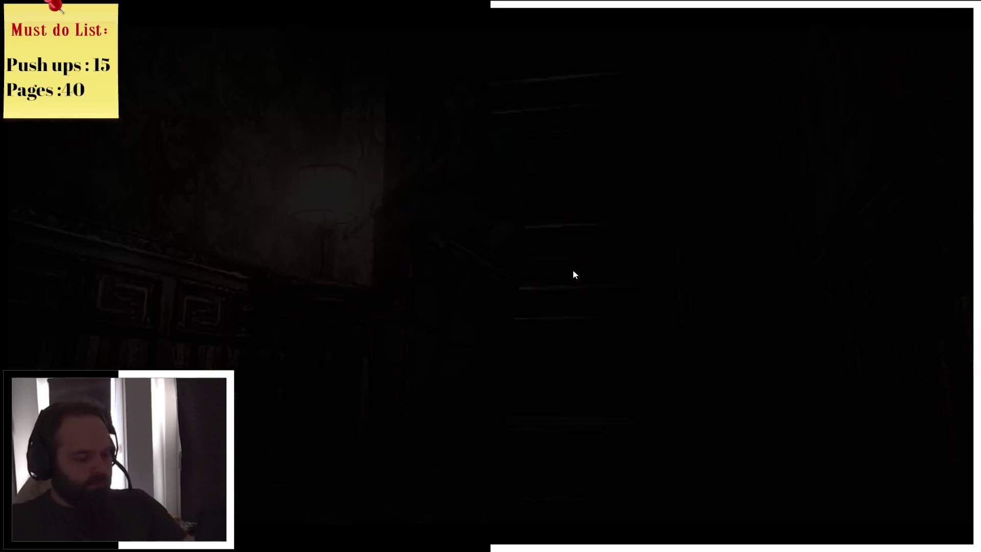
pyautogui.press('m')
# - Equip the grenade launcher and walk Jill into the bedroom
pyautogui.press('Tab')
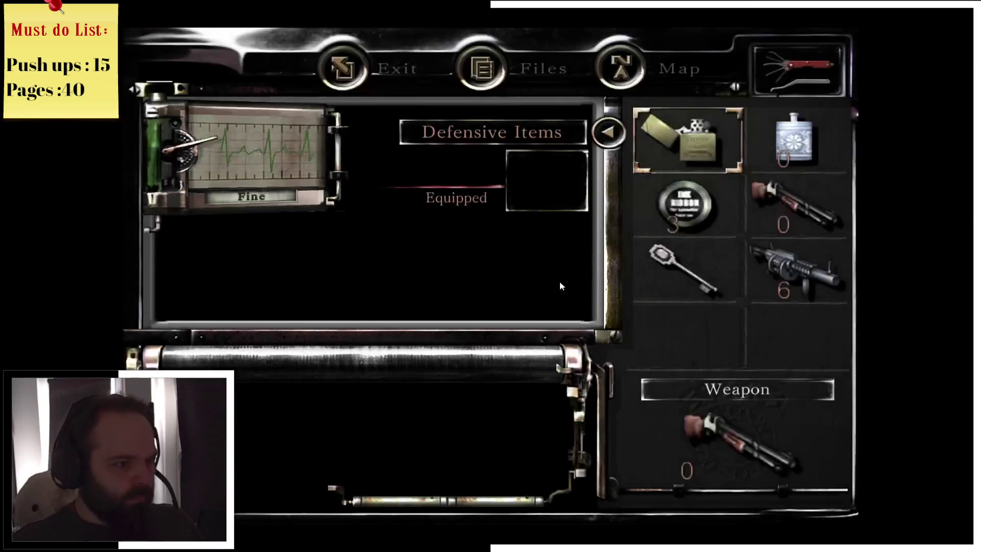
pyautogui.click(797, 284)
pyautogui.click(520, 237)
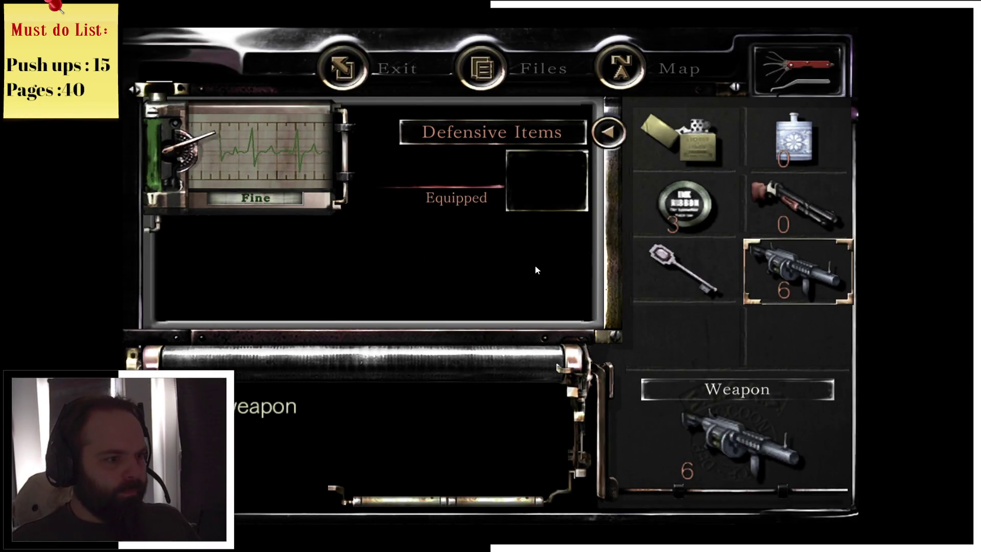
pyautogui.press('Tab')
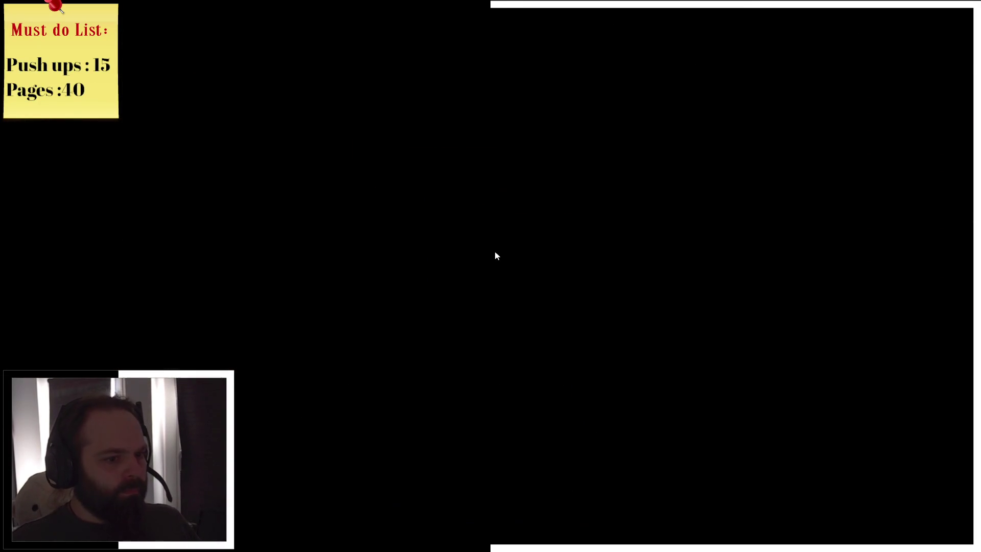
pyautogui.press('w')
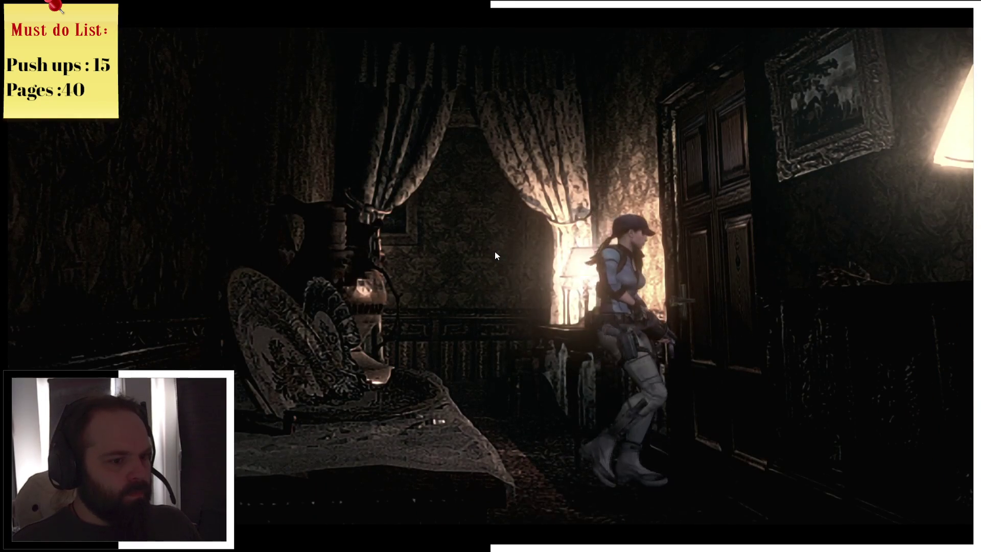
# - Use the Mansion Key on the bedroom door and go through
pyautogui.press('Return')
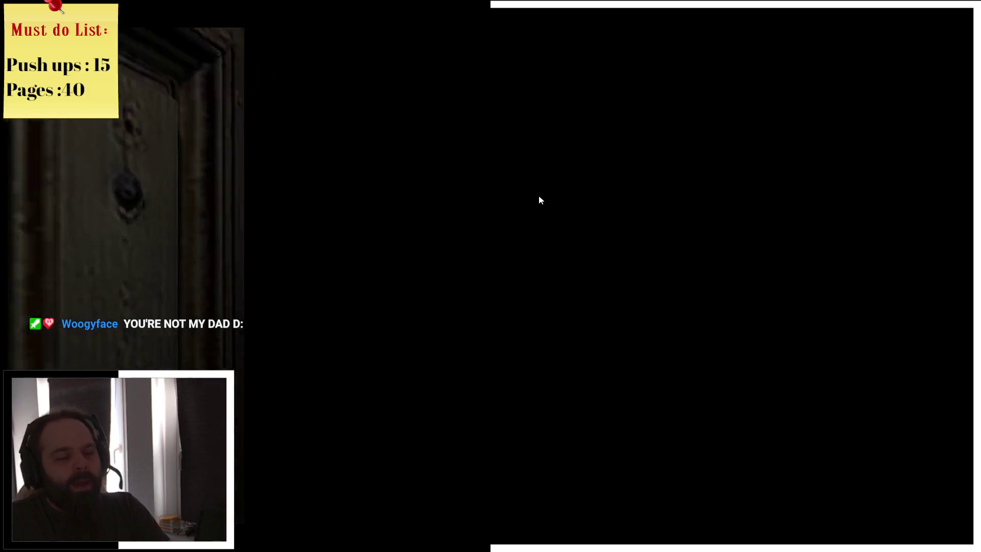
# - Check the 1F and 2F maps while crossing the main hall, then go through the double doors
pyautogui.press('m')
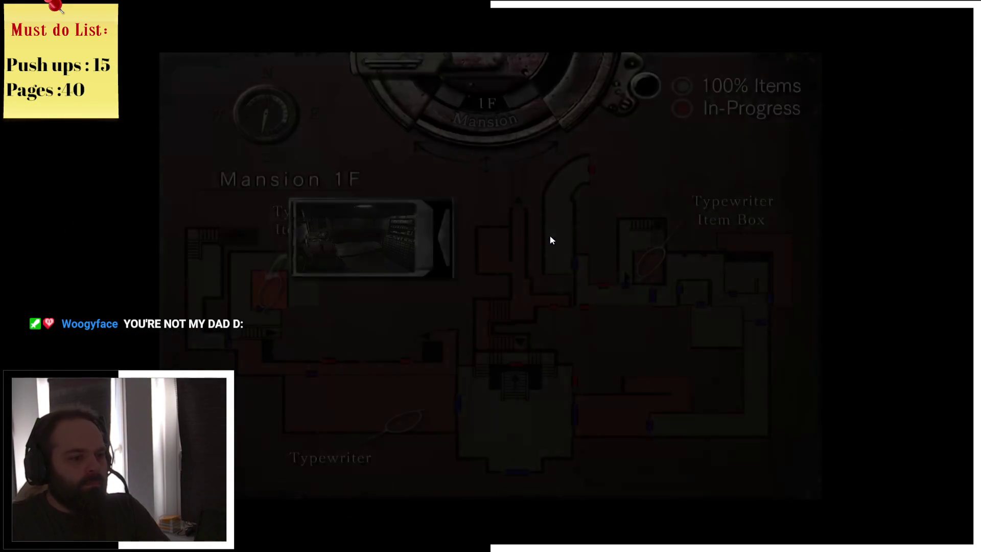
pyautogui.press('m')
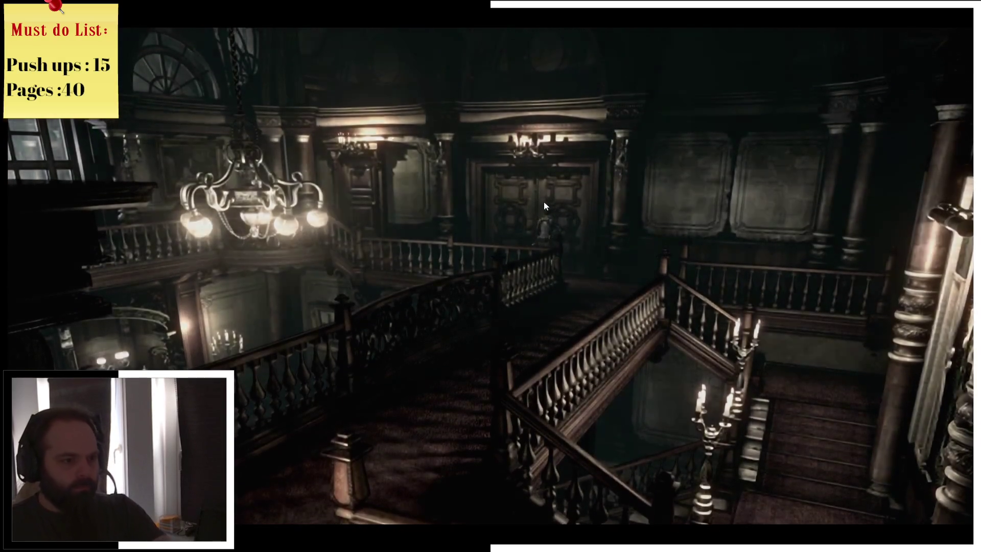
pyautogui.press('m')
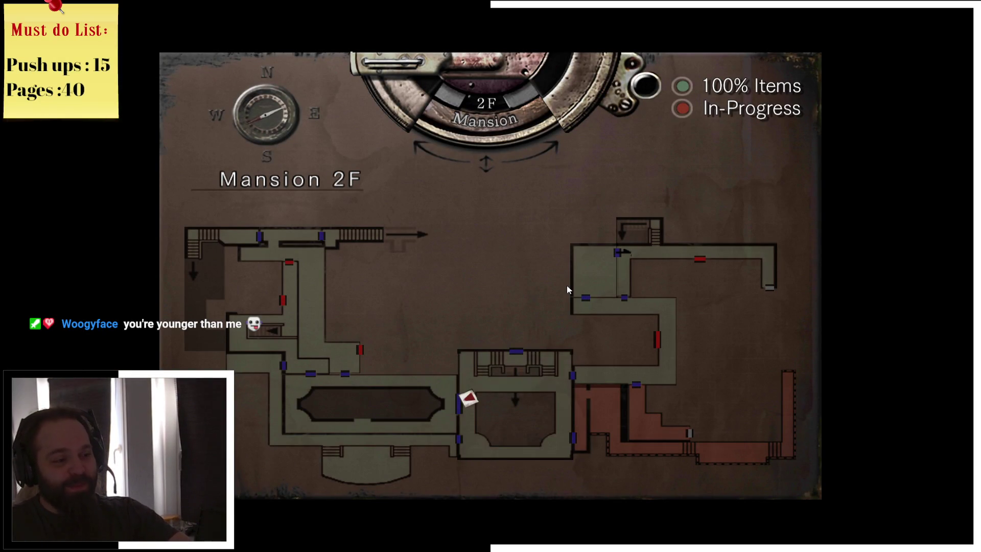
pyautogui.press('m')
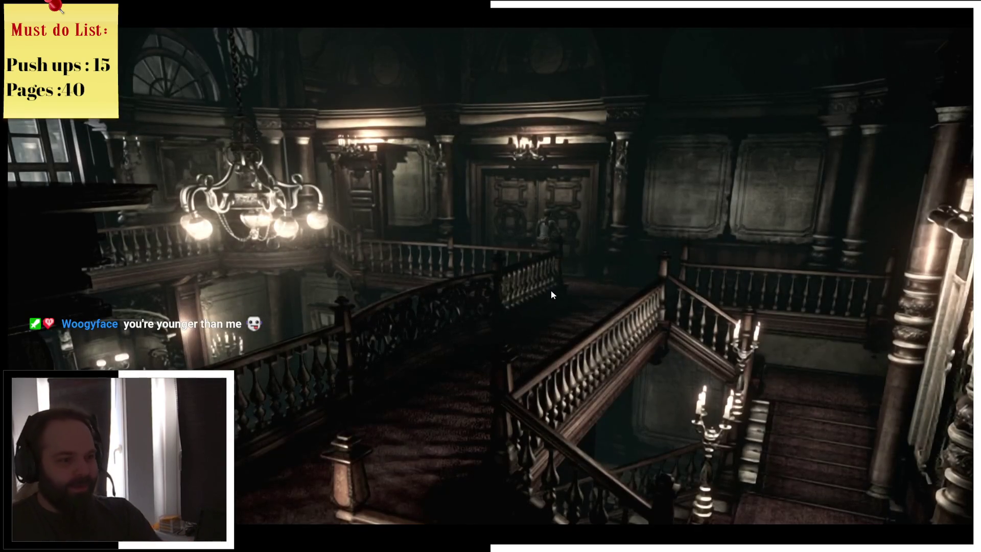
pyautogui.press('Return')
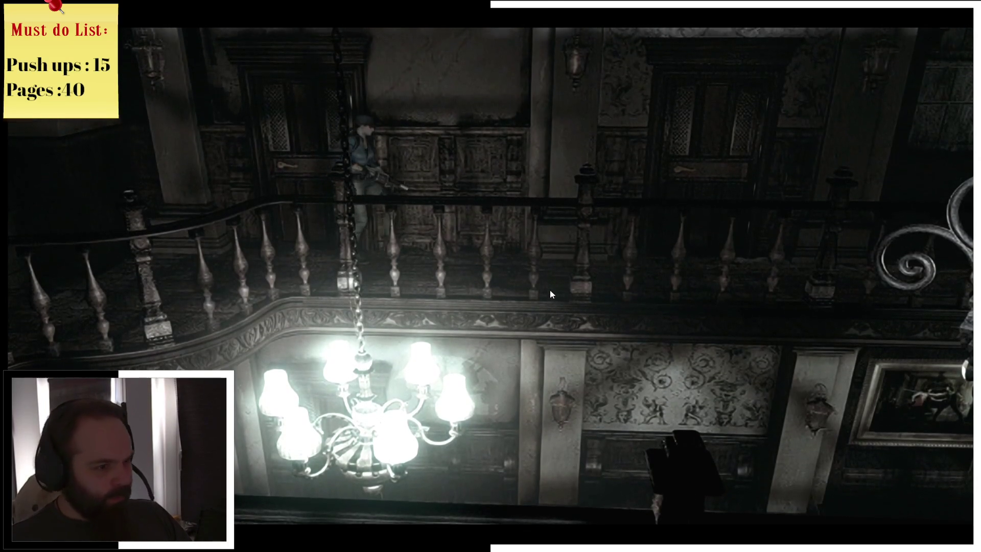
# - Check the Mansion 2F map and head along the balcony through the door
pyautogui.press('m')
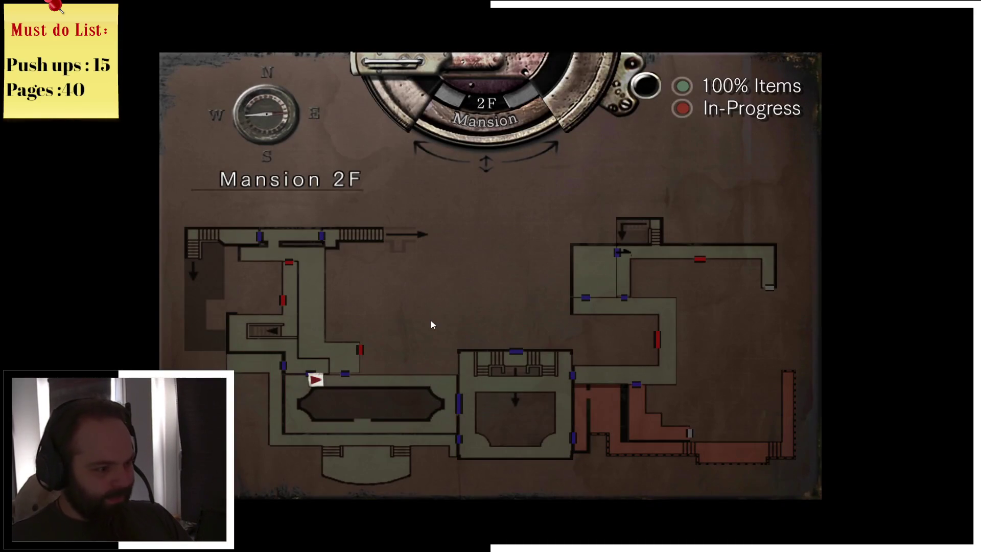
pyautogui.press('m')
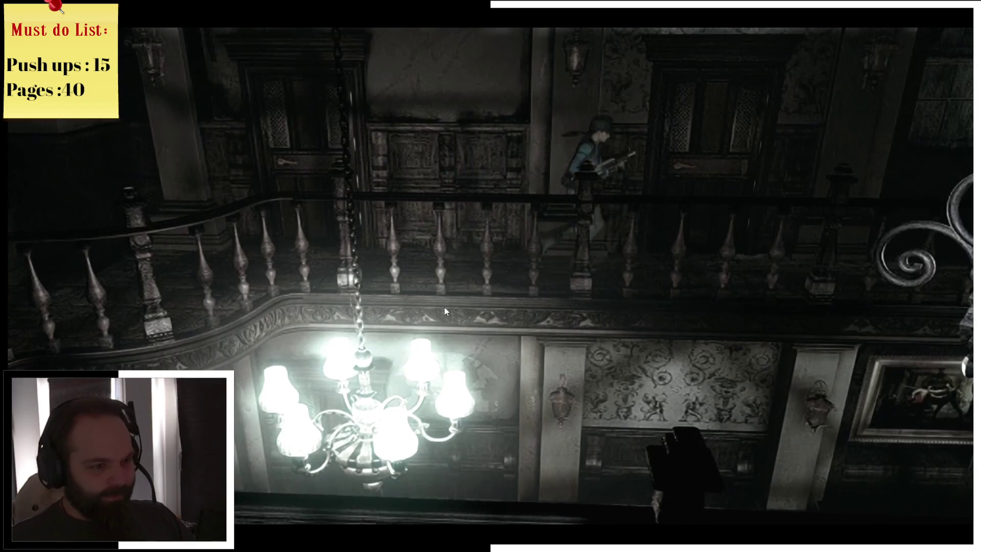
pyautogui.press('Return')
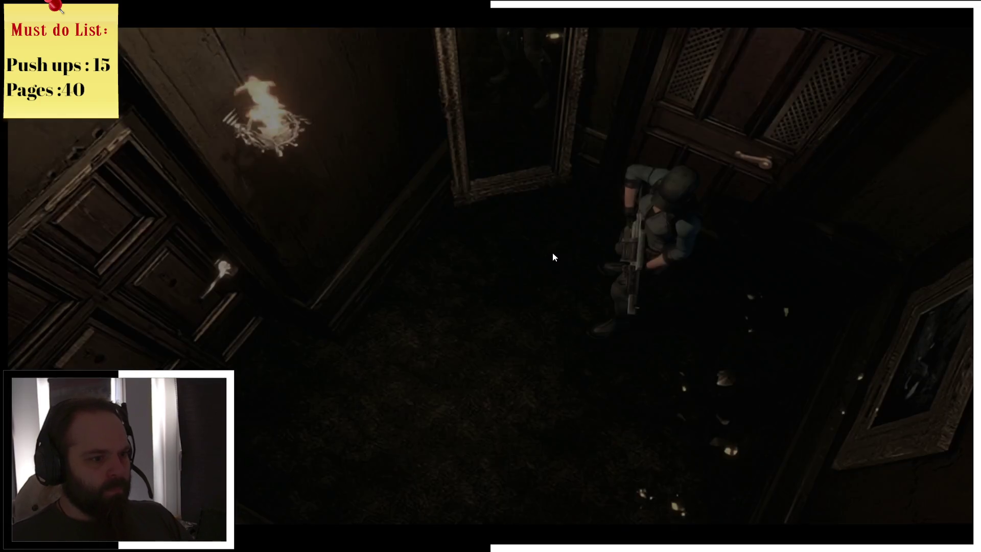
# - Explore the small room, checking Jill's position on the 2F map, then run down the corridor
pyautogui.press('m')
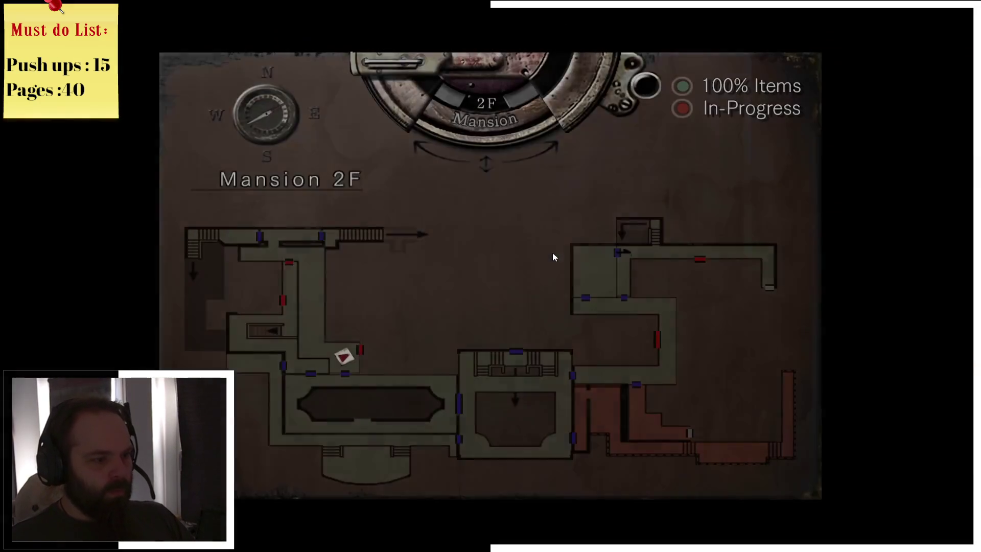
pyautogui.press('m')
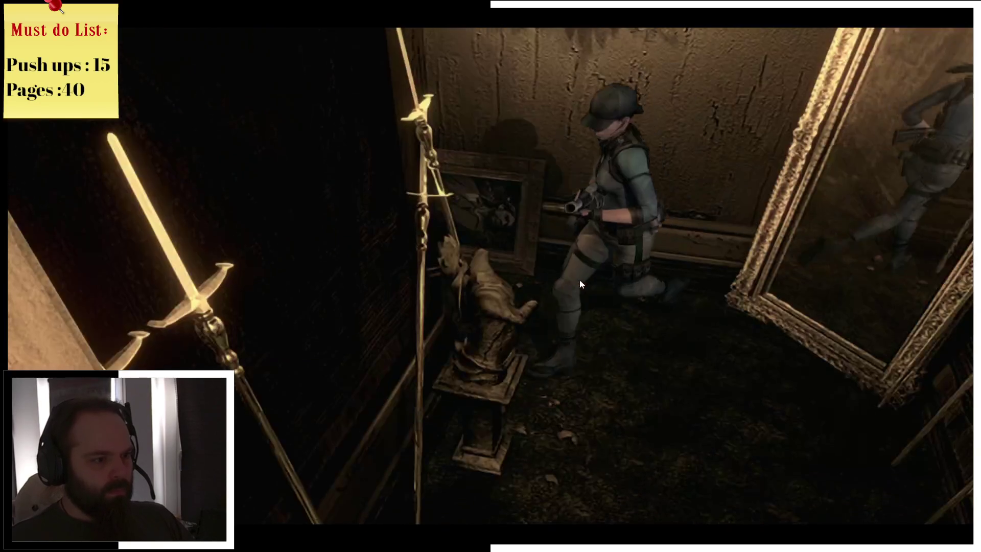
pyautogui.press('m')
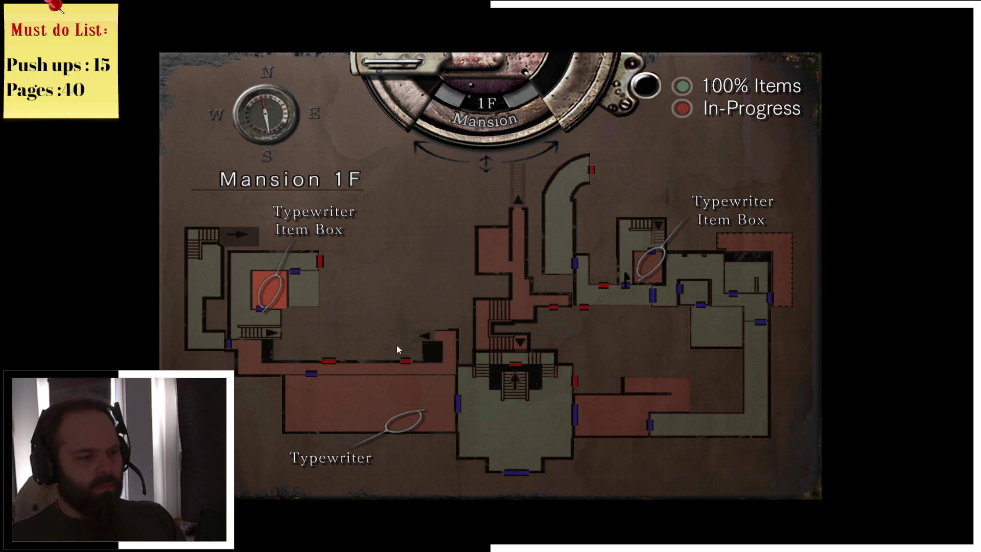
pyautogui.press('Escape')
pyautogui.press('m')
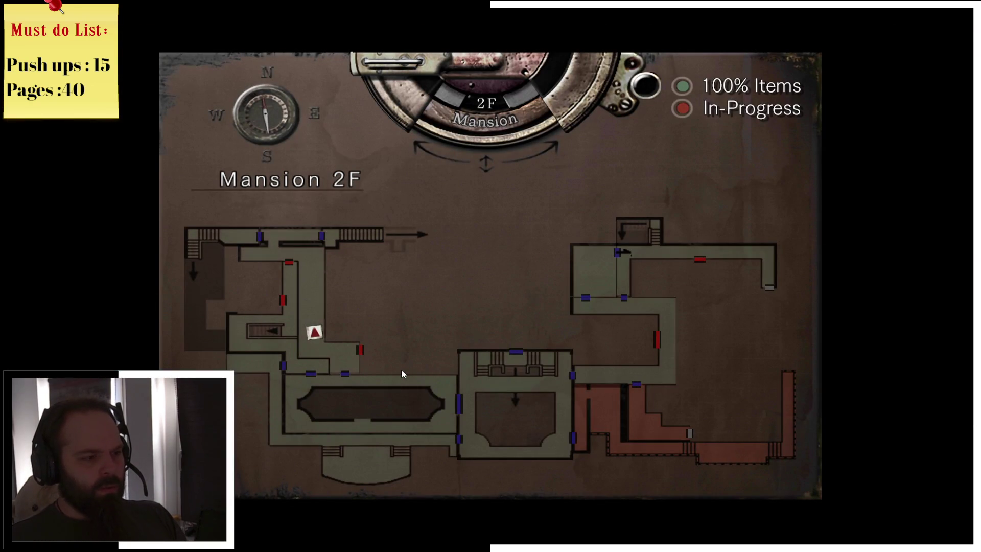
pyautogui.press('Escape')
pyautogui.press('w')
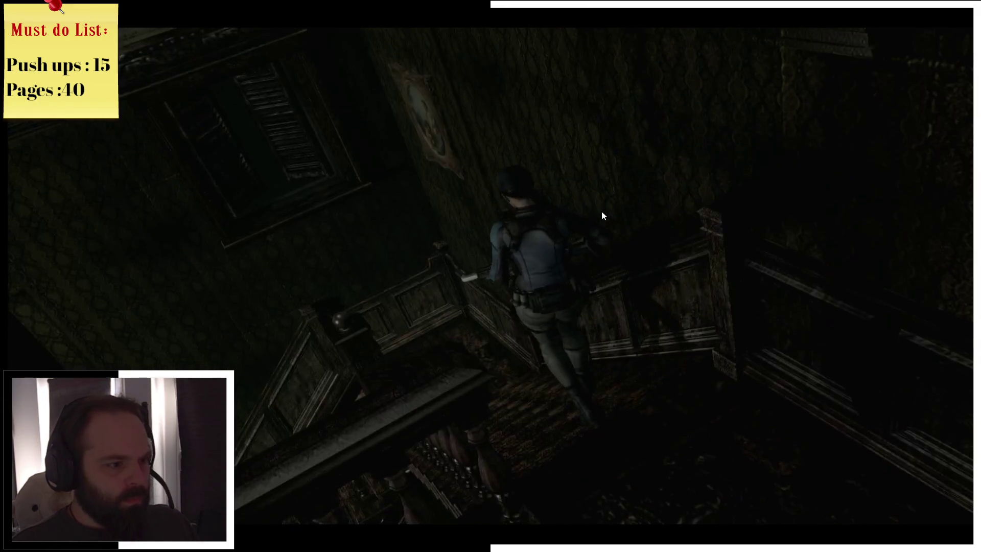
# - Check the Mansion 1F map while going down the stairs and through the door to the lounge
pyautogui.press('m')
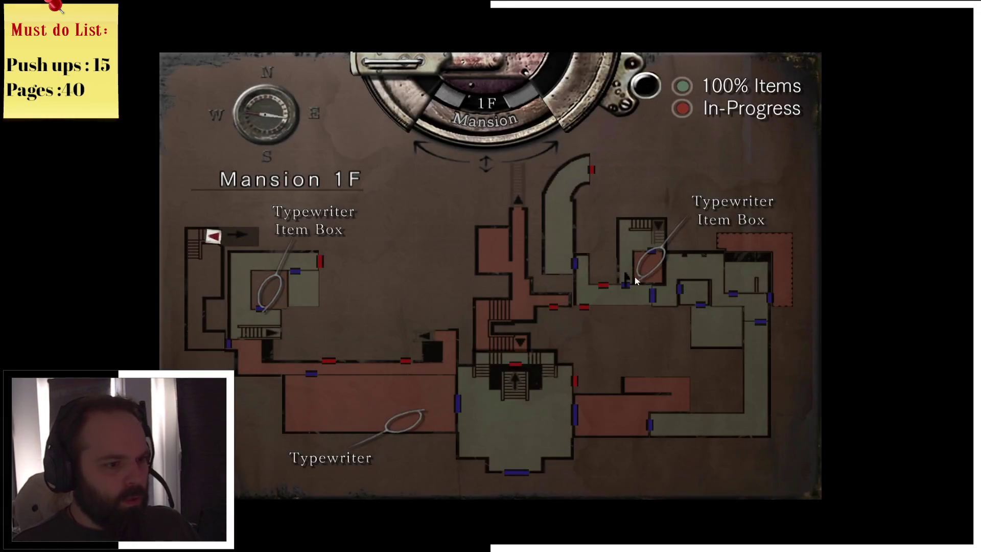
pyautogui.press('m')
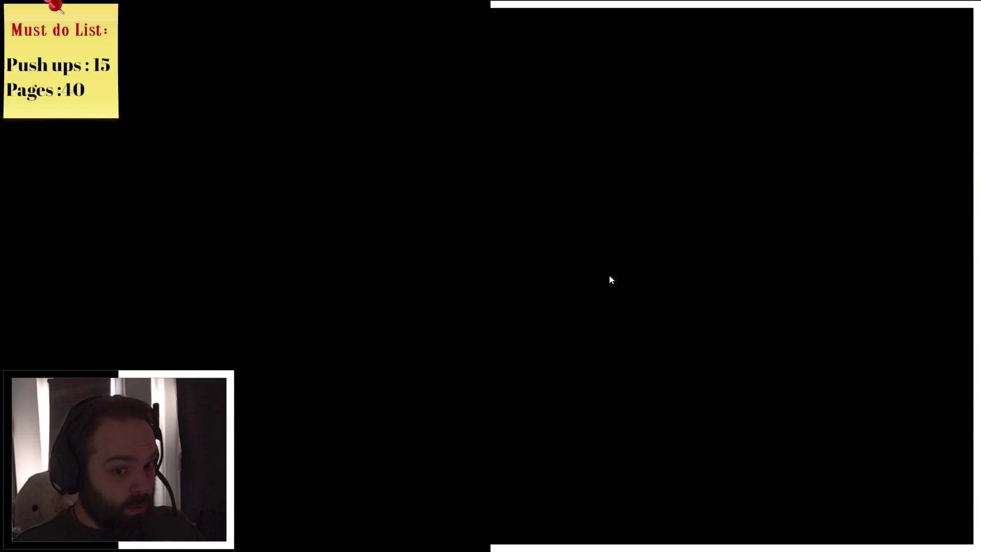
pyautogui.press('m')
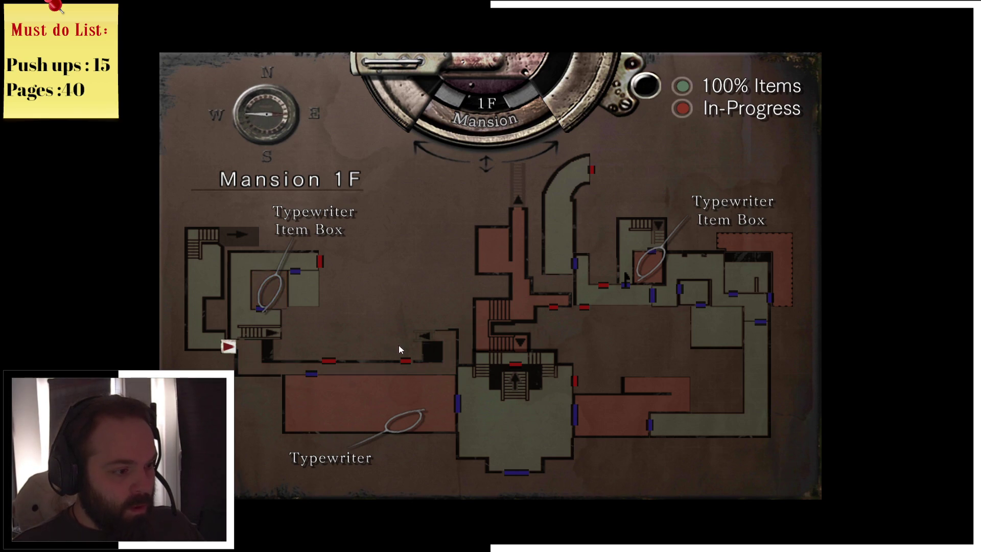
pyautogui.press('m')
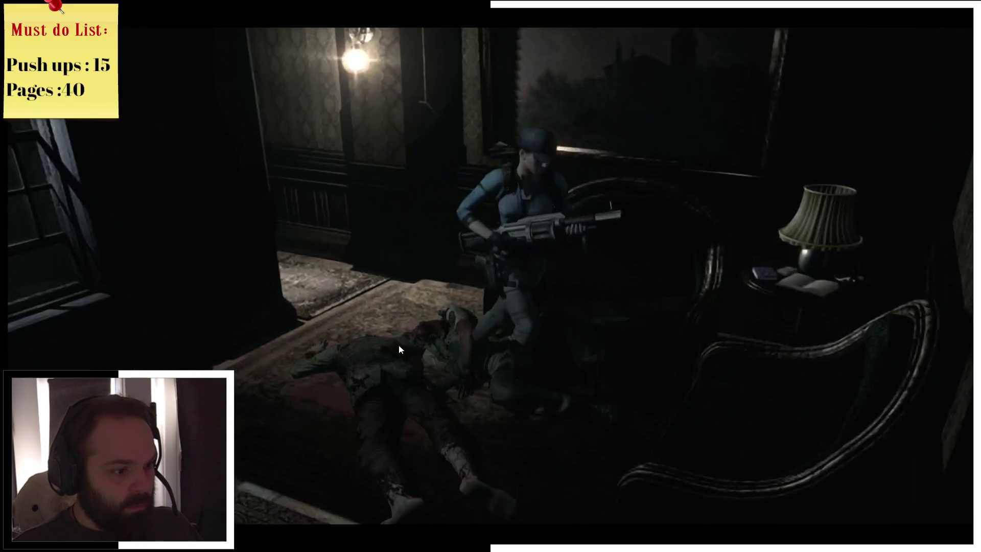
# - Finish examining Ken's body and the film, then walk up the hallway and view the Mansion 1F map
pyautogui.press('Return')
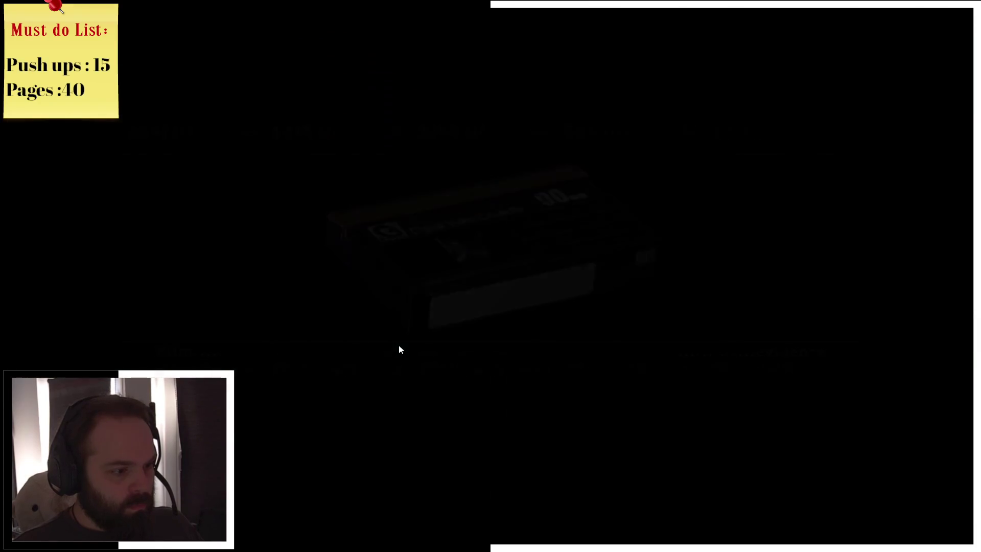
pyautogui.press('Return')
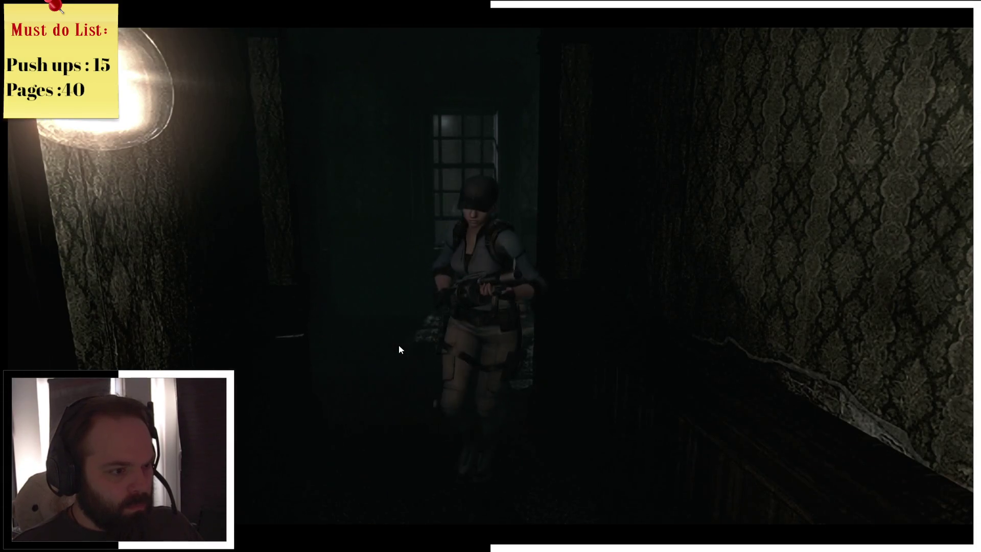
pyautogui.press('w')
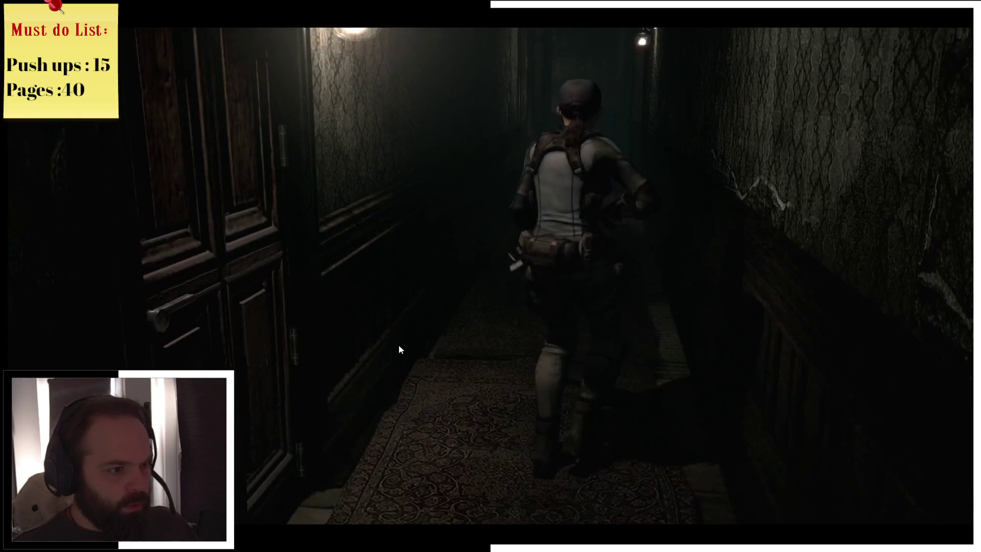
pyautogui.press('m')
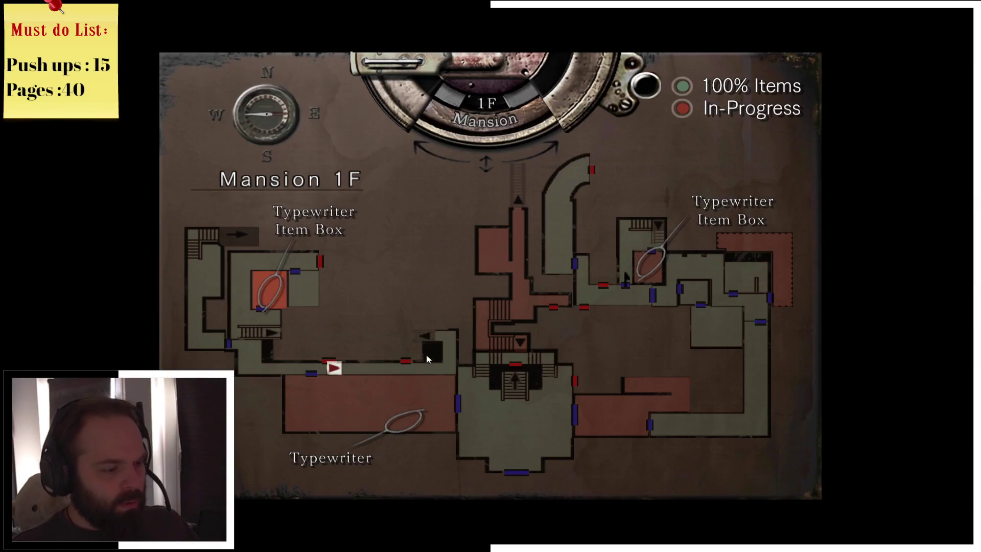
# - Walk Jill down the corridor and through the door into the sitting room, checking the 1F map
pyautogui.press('m')
pyautogui.press('w')
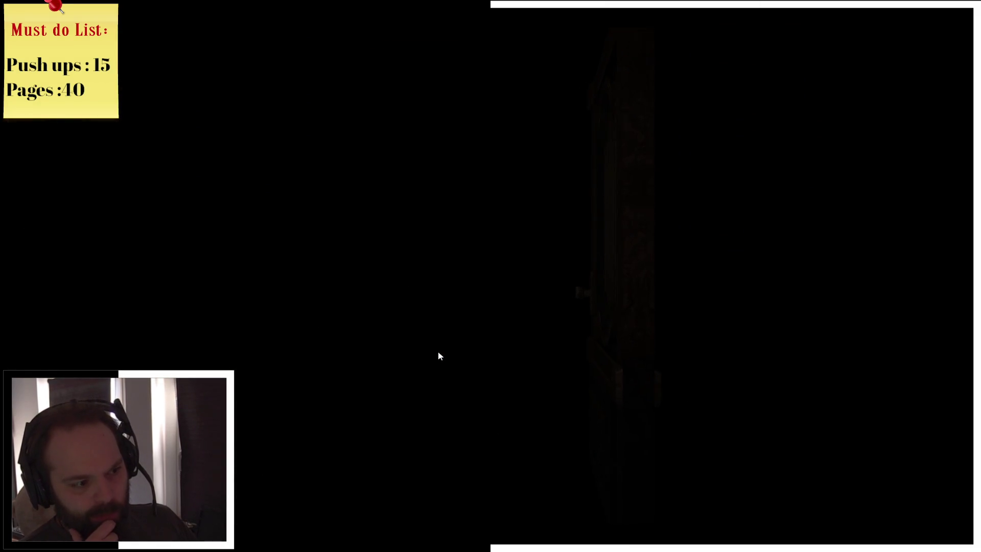
pyautogui.press('w')
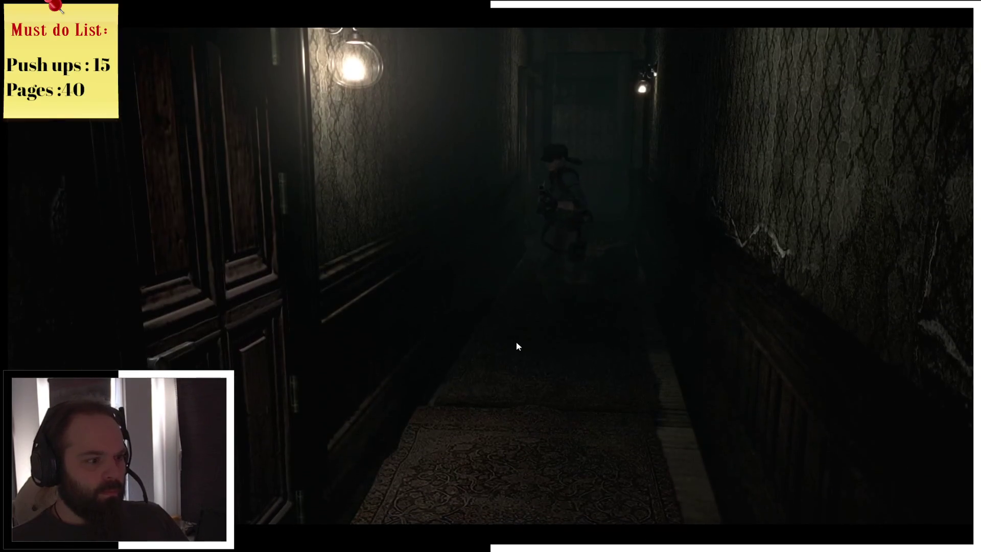
pyautogui.press('m')
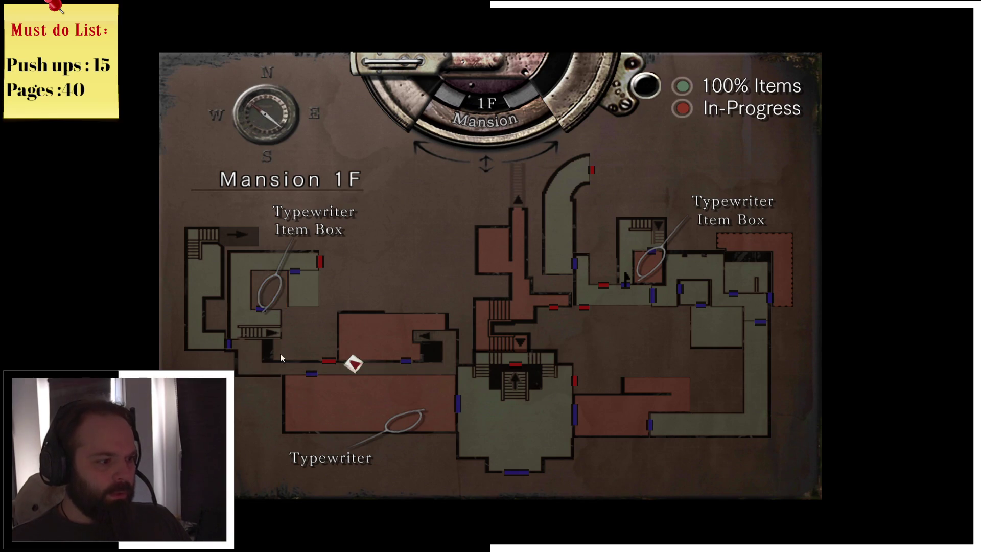
pyautogui.press('m')
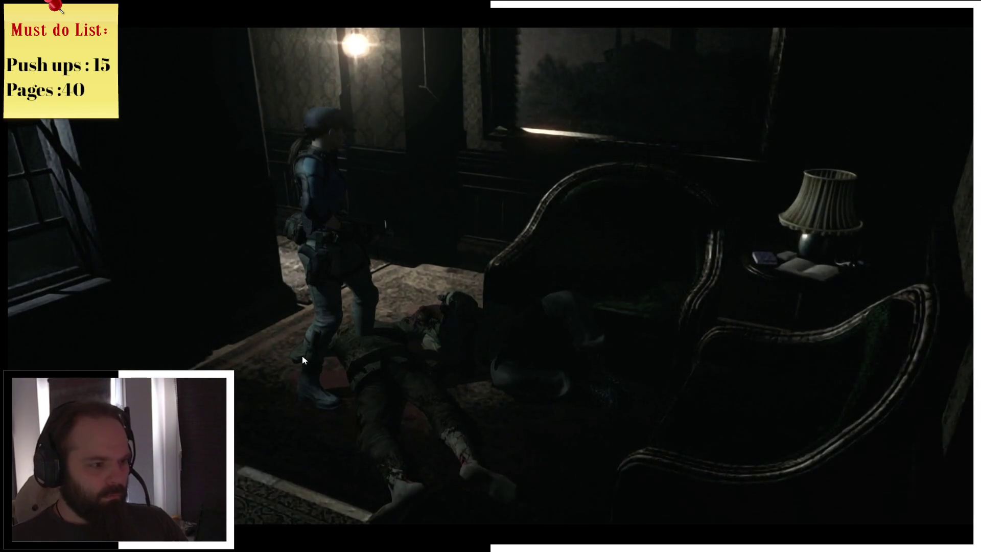
# - Check the lighter in the inventory, then return to play
pyautogui.press('Tab')
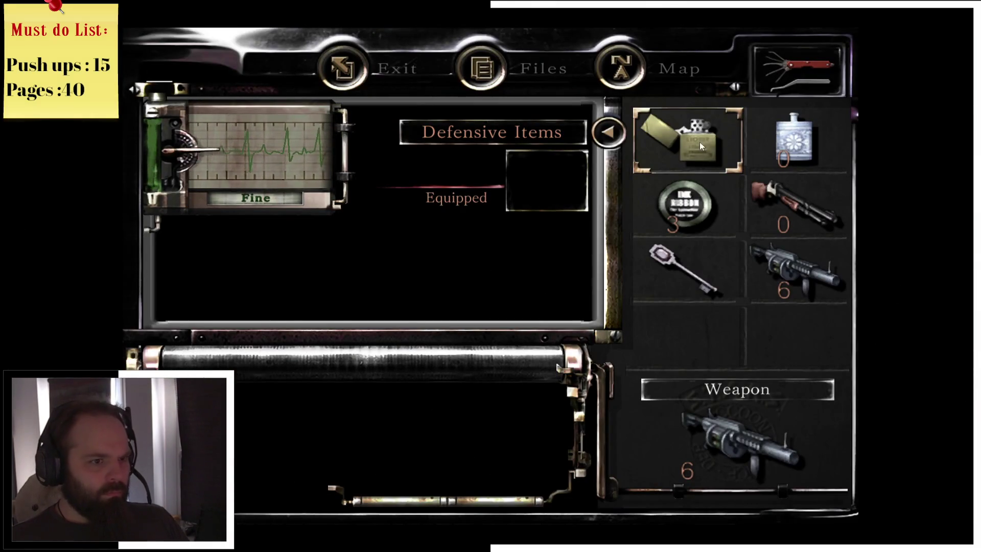
pyautogui.click(700, 146)
pyautogui.click(459, 235)
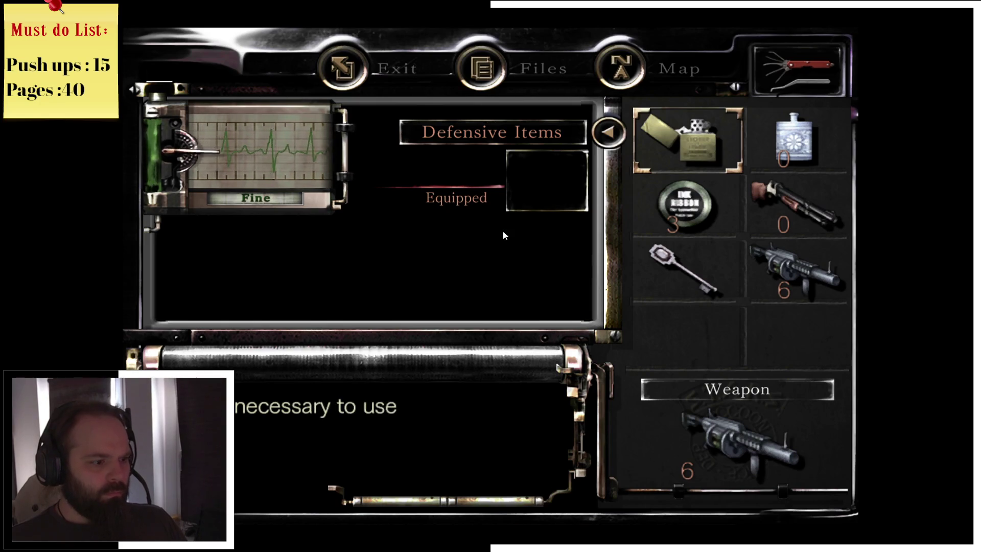
pyautogui.press('Escape')
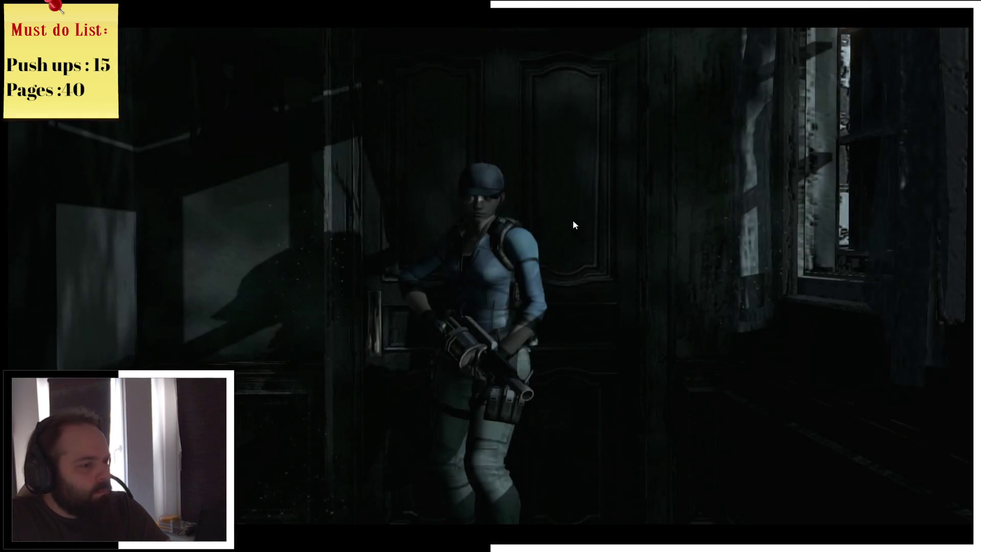
# - Walk Jill out of the room into the stair hall, glancing at the 1F map
pyautogui.press('w')
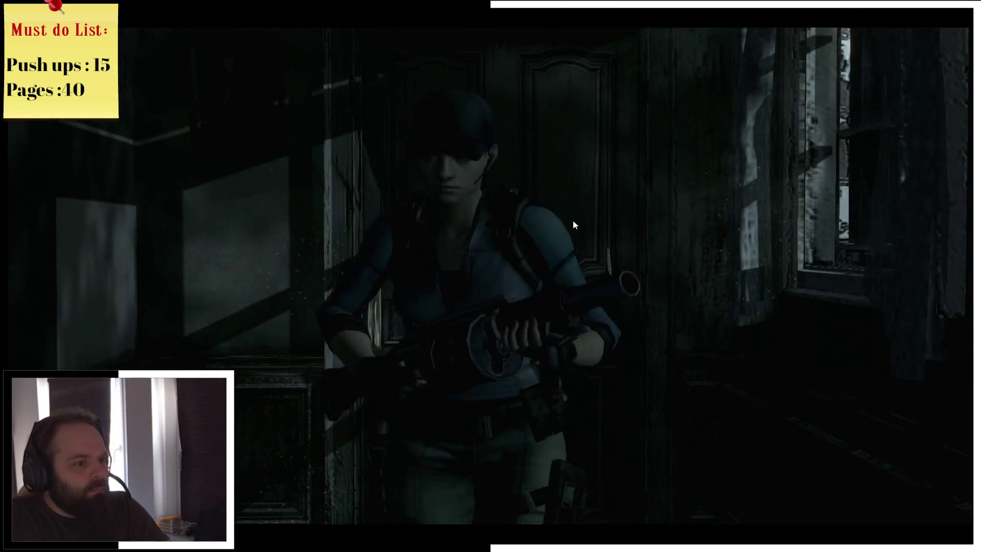
pyautogui.press('m')
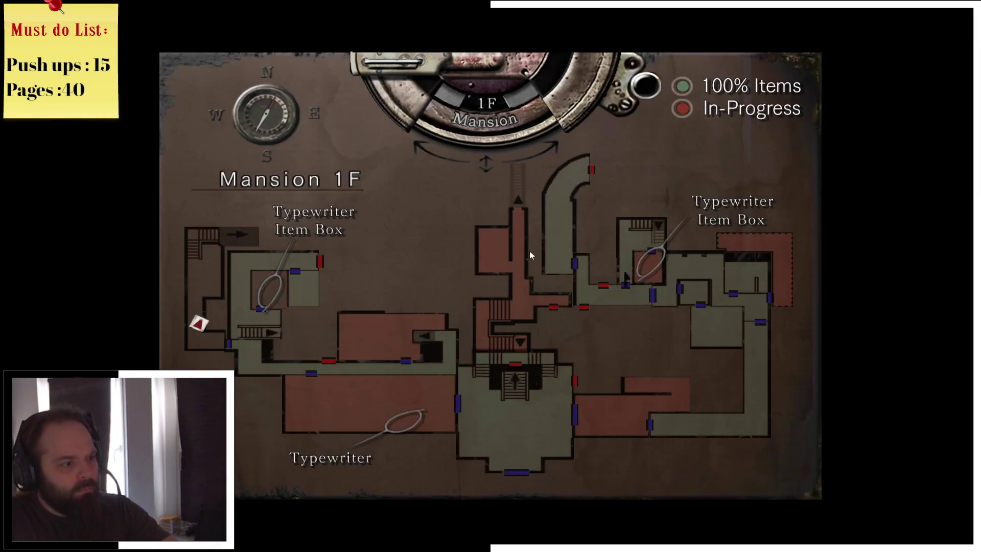
pyautogui.press('Escape')
pyautogui.press('w')
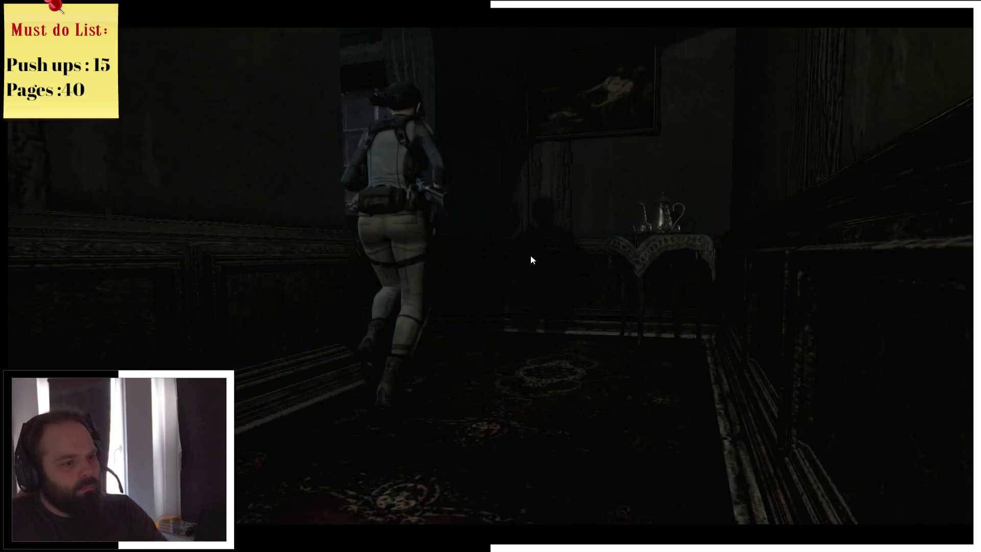
pyautogui.press('s')
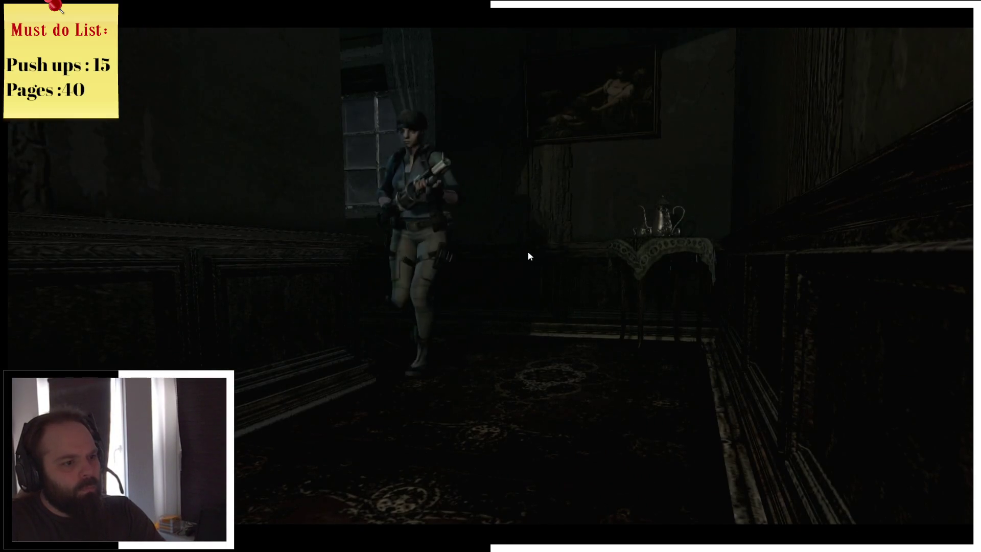
pyautogui.press('w')
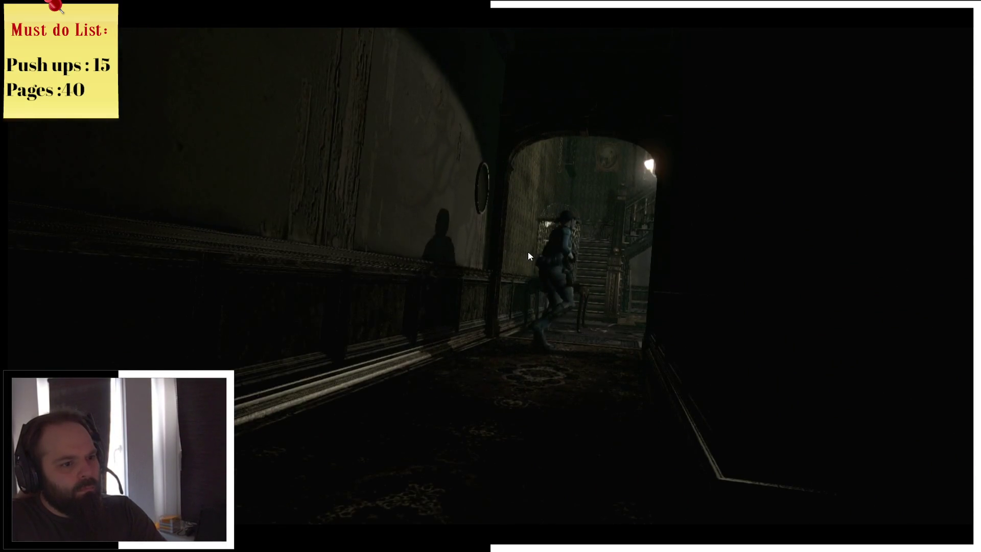
pyautogui.press('d')
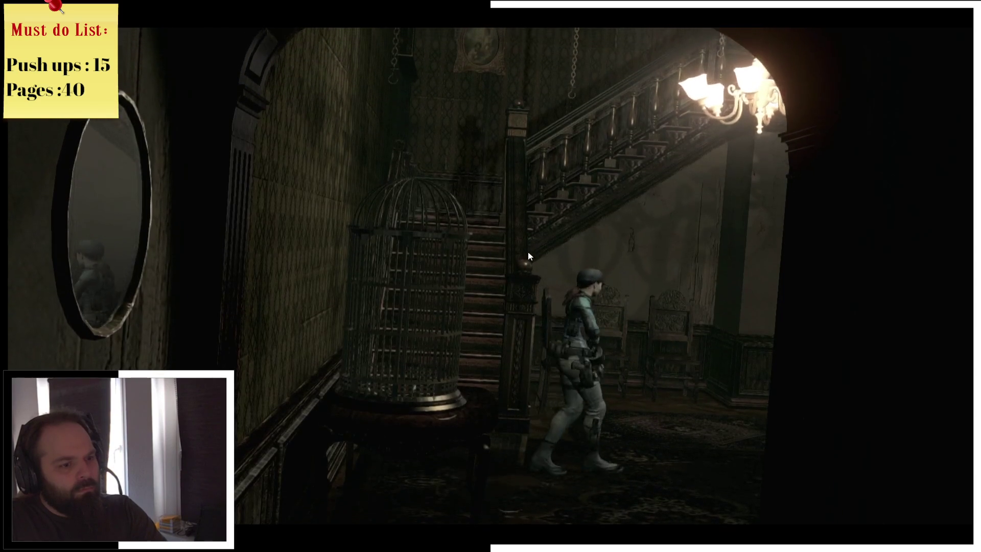
pyautogui.press('m')
pyautogui.press('m')
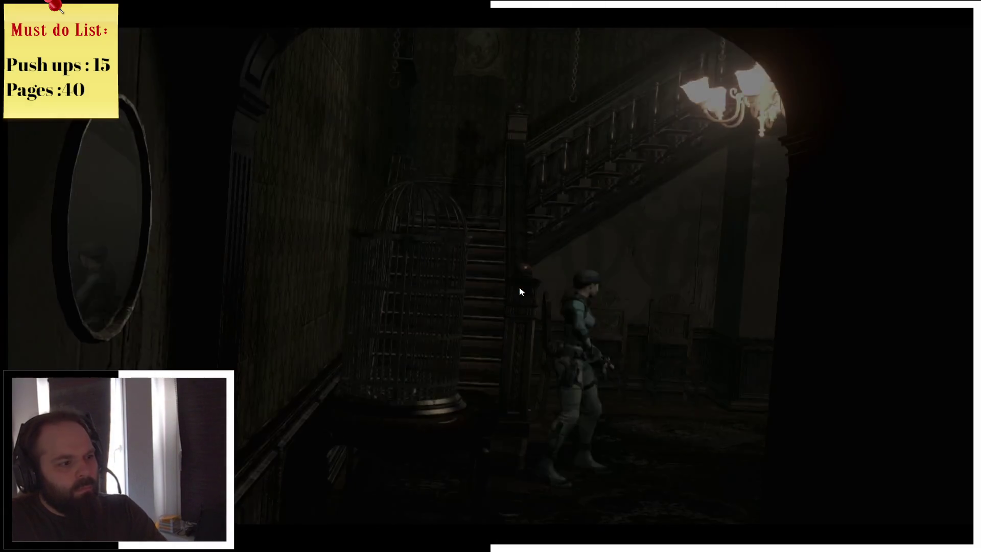
# - Climb the staircase to the upper landing and go through the door at the top
pyautogui.press('w')
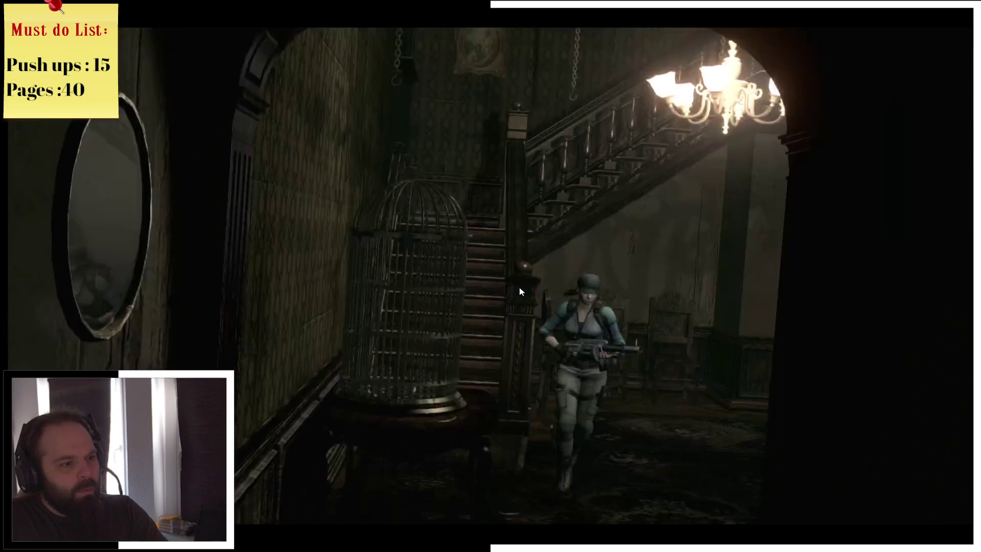
pyautogui.press('w')
pyautogui.press('w')
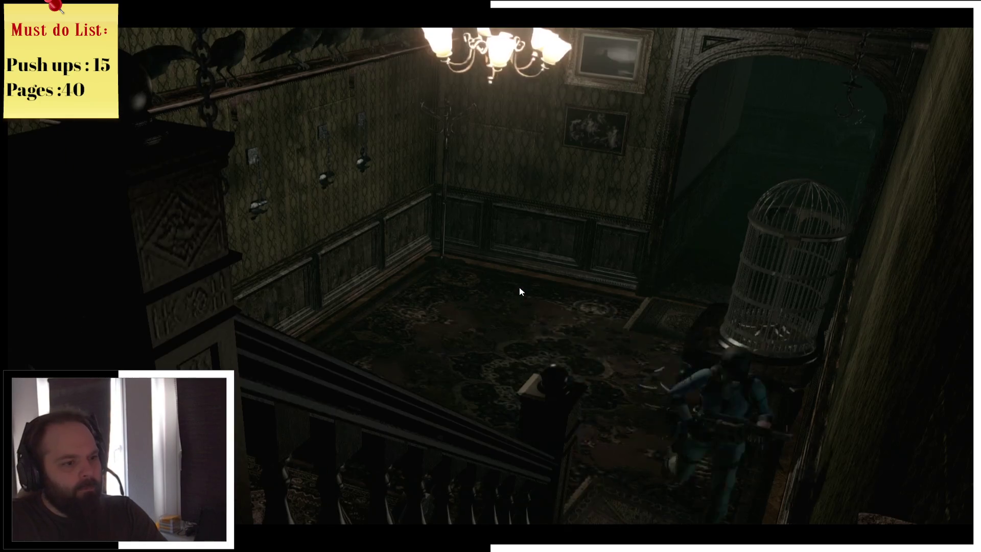
pyautogui.press('w')
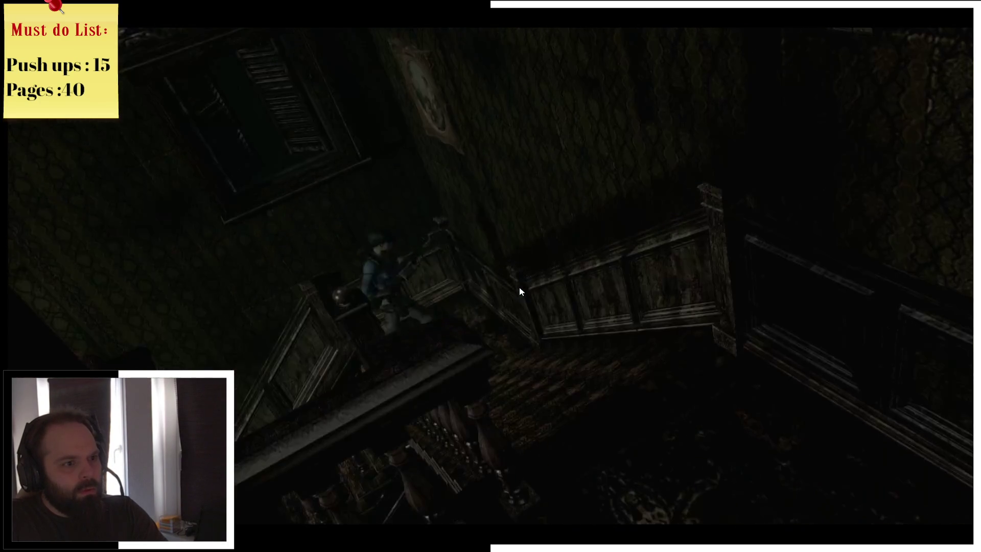
pyautogui.press('w')
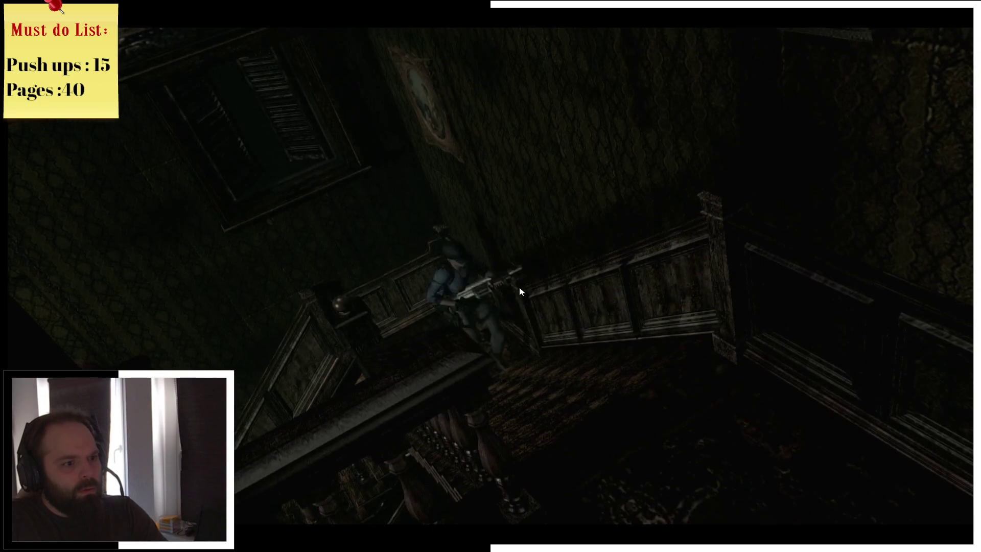
pyautogui.press('w')
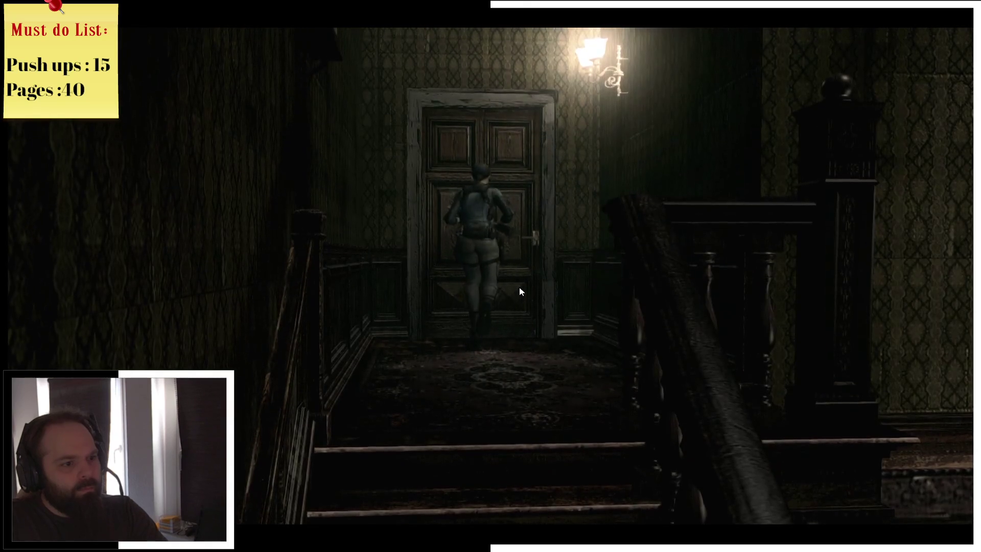
pyautogui.press('Return')
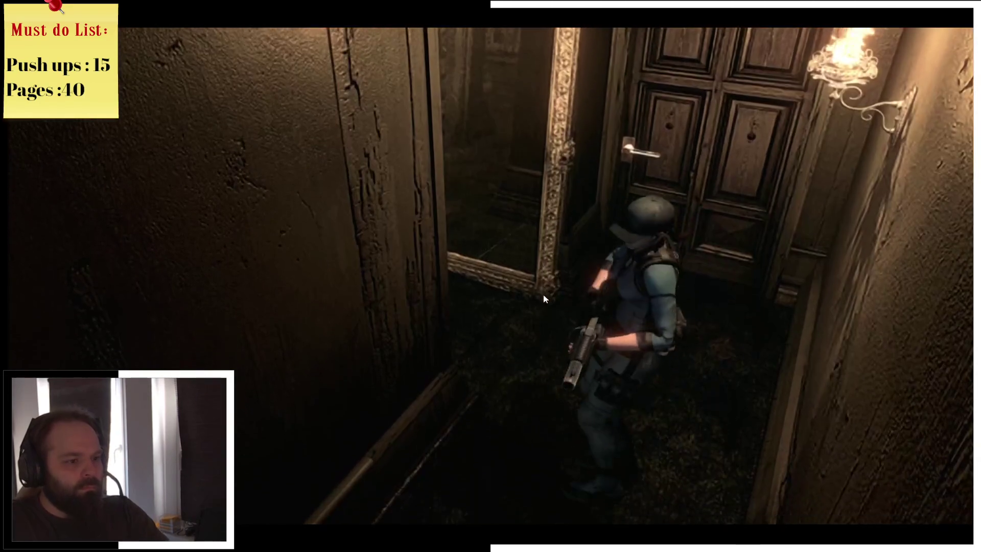
# - Check the Mansion 2F map, then close it to continue down the hallway
pyautogui.press('m')
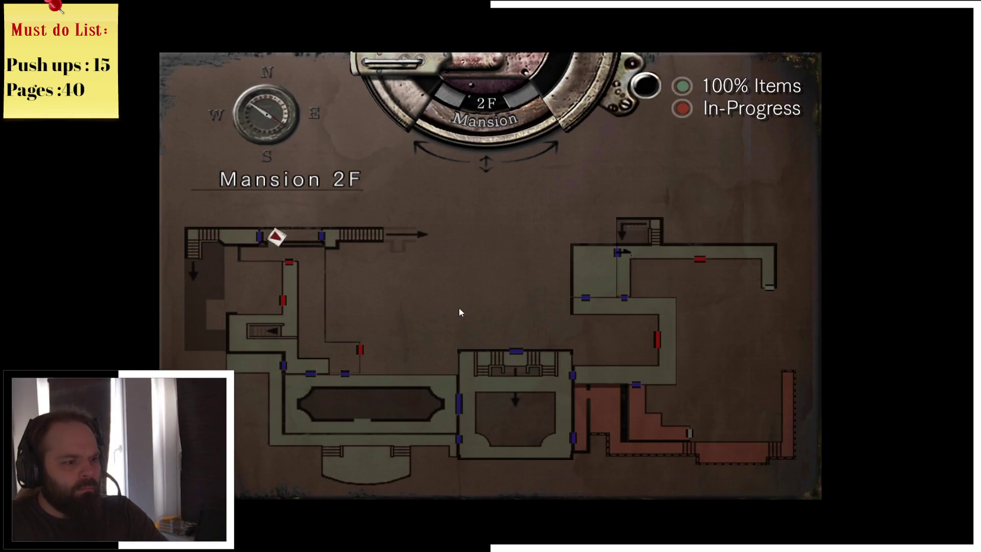
pyautogui.press('m')
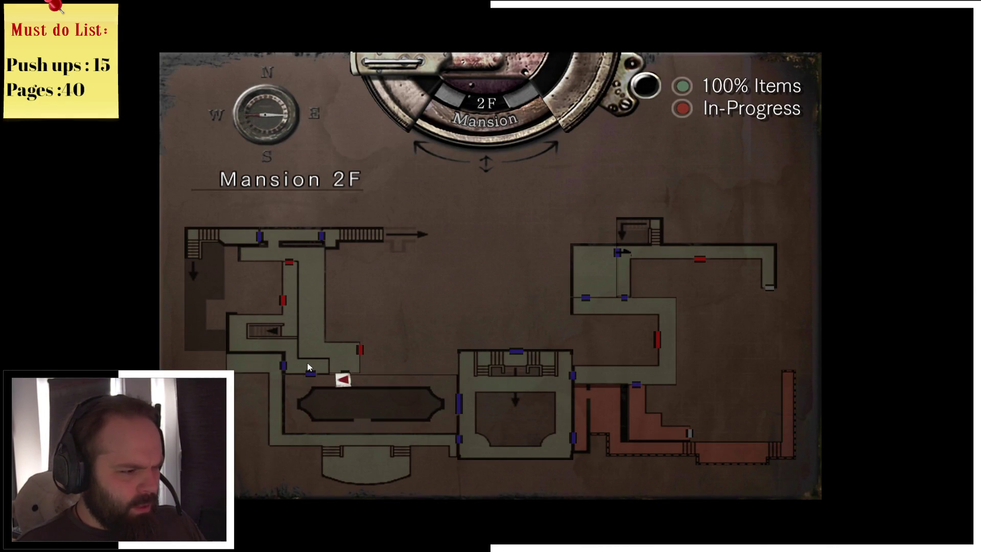
# - Walk the upper balcony, go through its door, cross the room past the crate, and pick up the Serum
pyautogui.press('m')
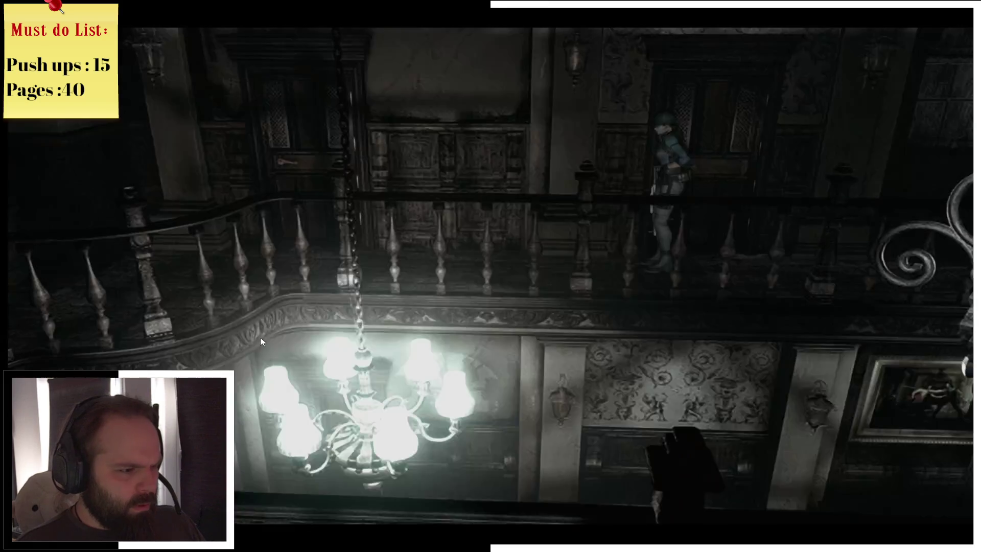
pyautogui.press('a')
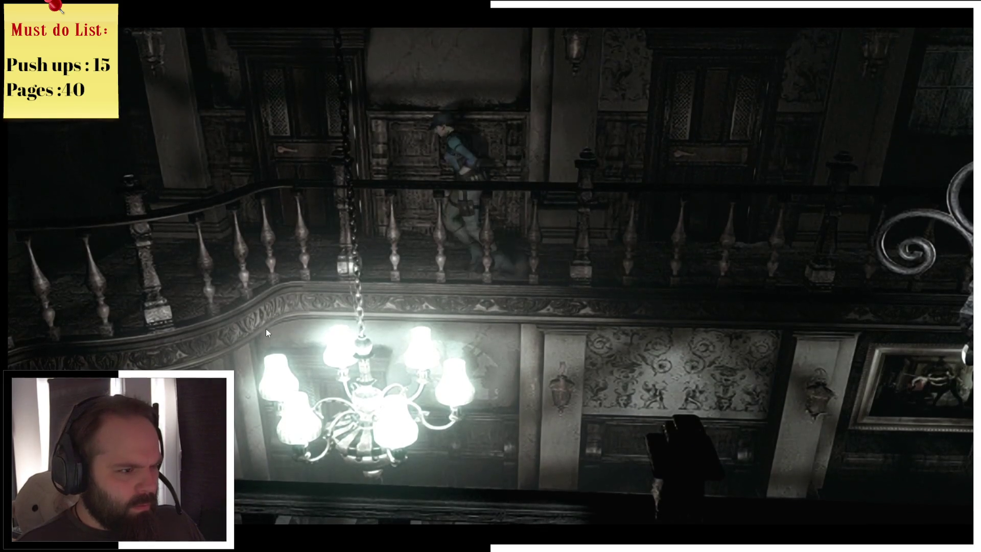
pyautogui.press('e')
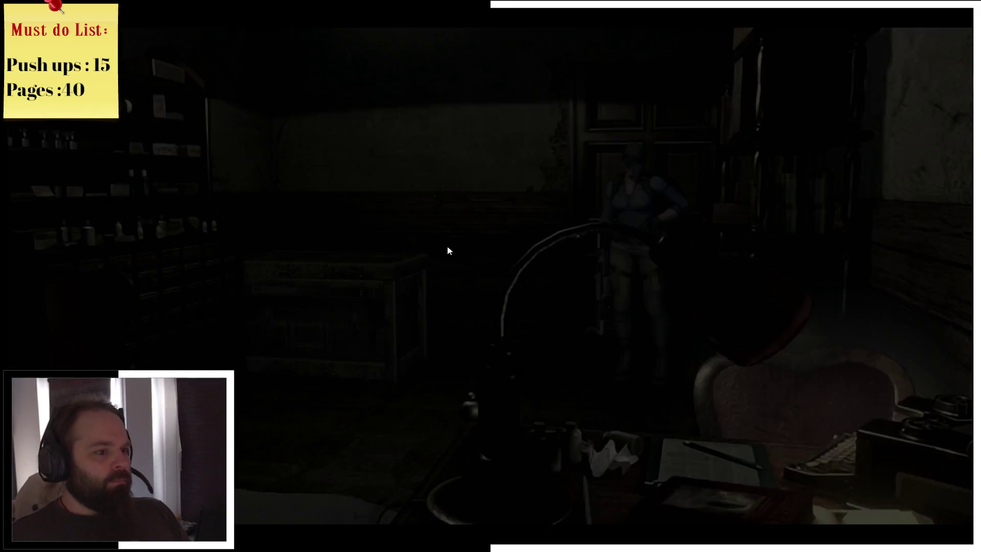
pyautogui.press('Down')
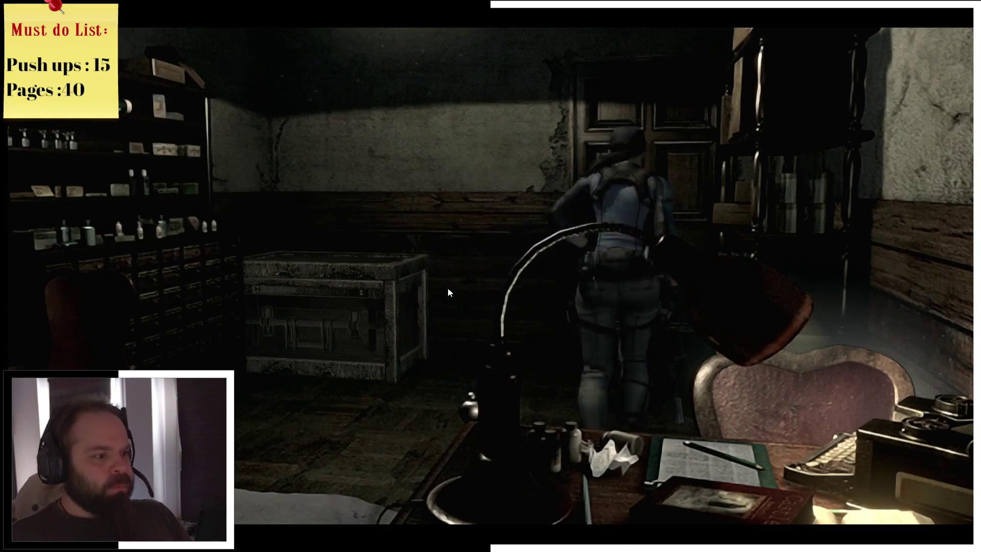
pyautogui.press('Return')
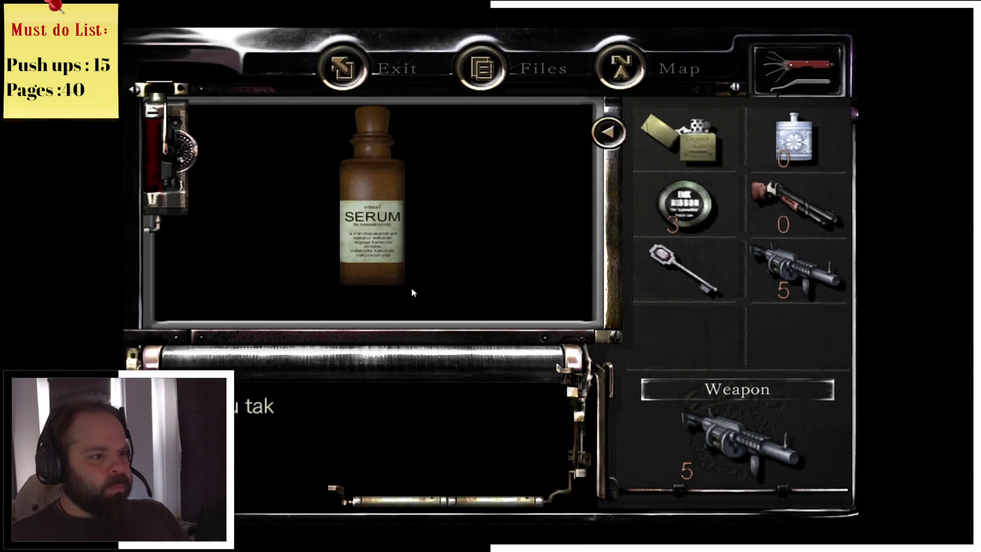
# - Take the Serum, then at the item box swap the Shotgun for First Aid Spray and Acid Shells
pyautogui.click(409, 488)
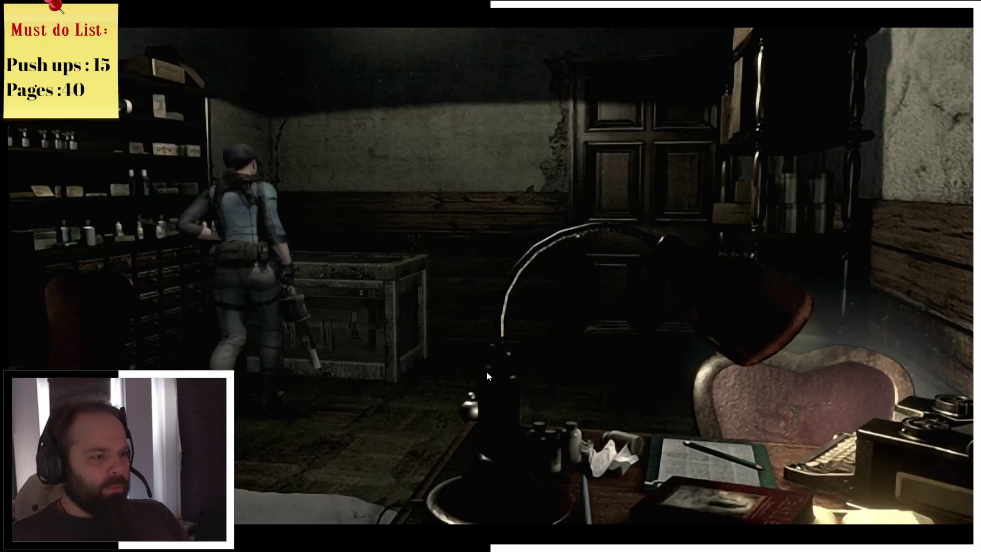
pyautogui.press('Up')
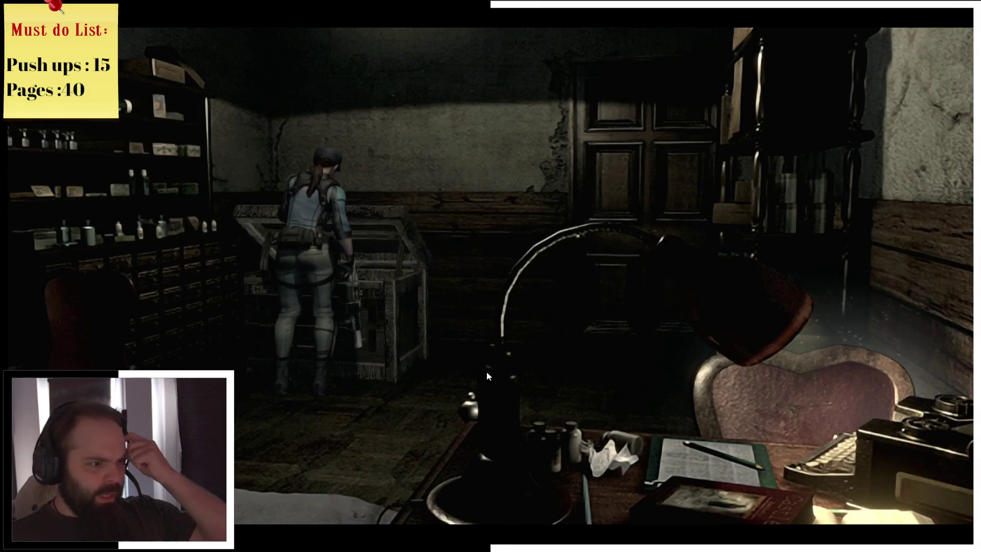
pyautogui.press('Return')
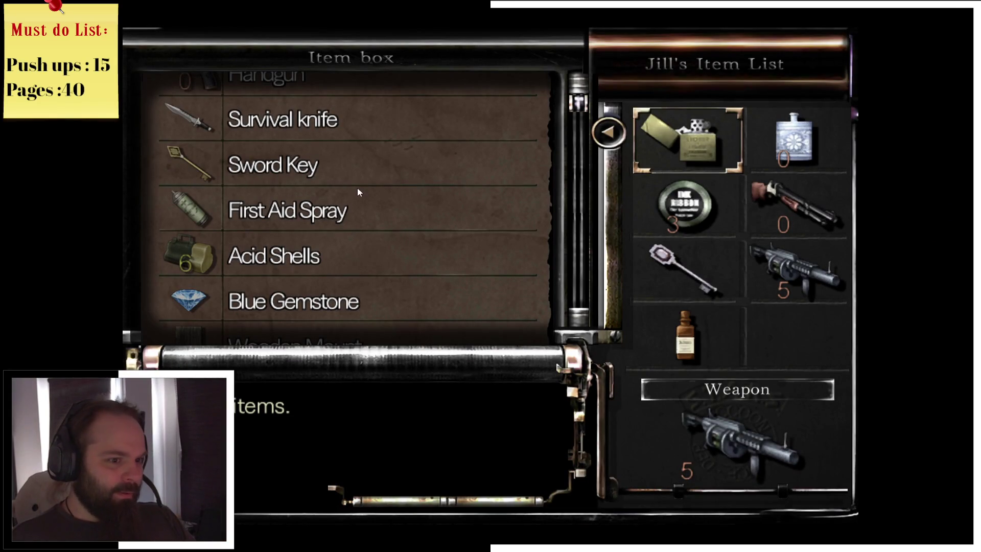
pyautogui.click(512, 206)
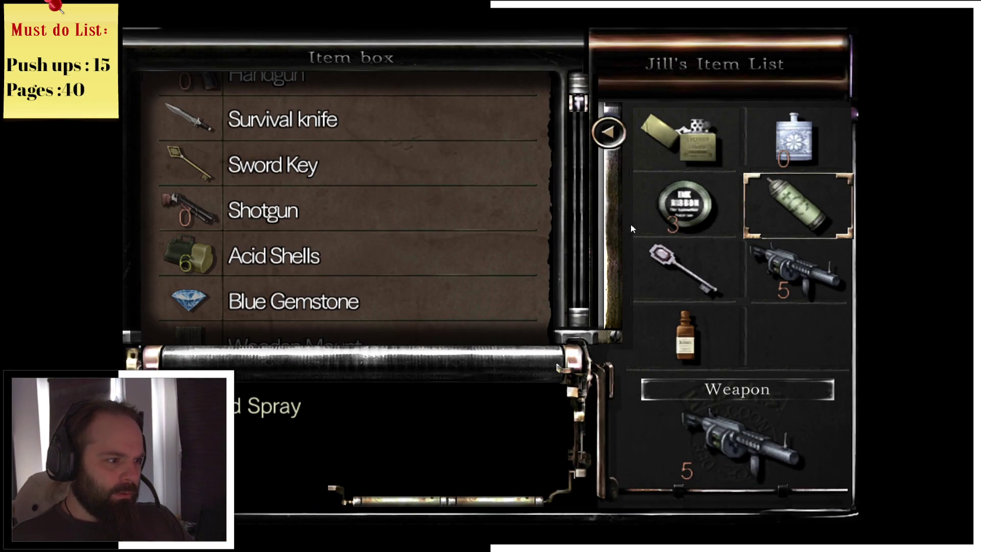
pyautogui.scroll(-1, 346, 253)
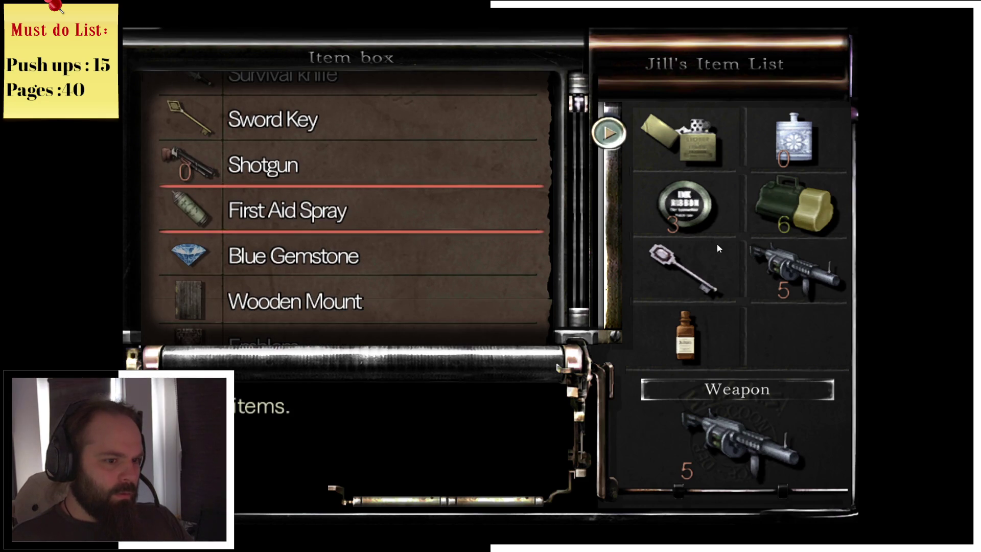
pyautogui.press('Escape')
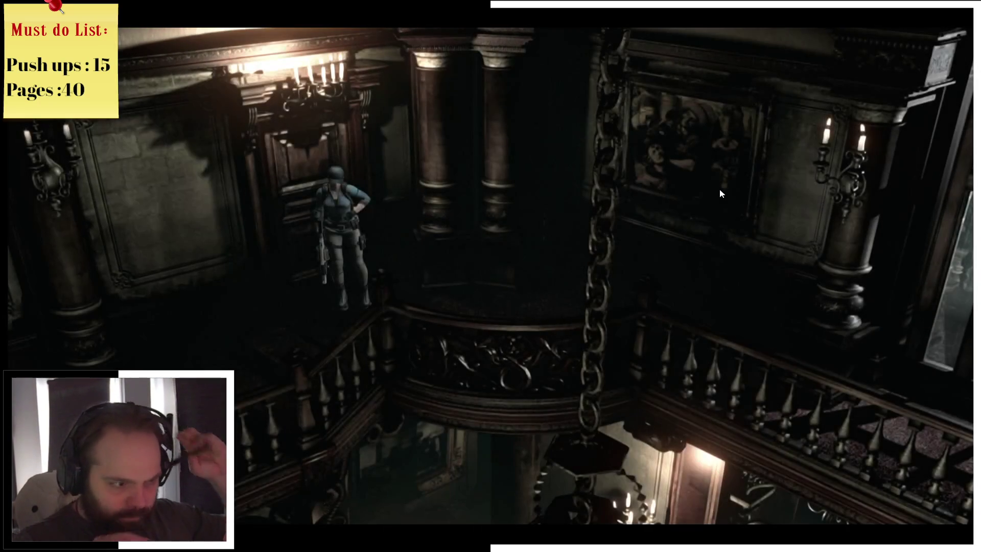
# - Walk Jill across the main hall balcony and down the staircase to a door
pyautogui.press('w')
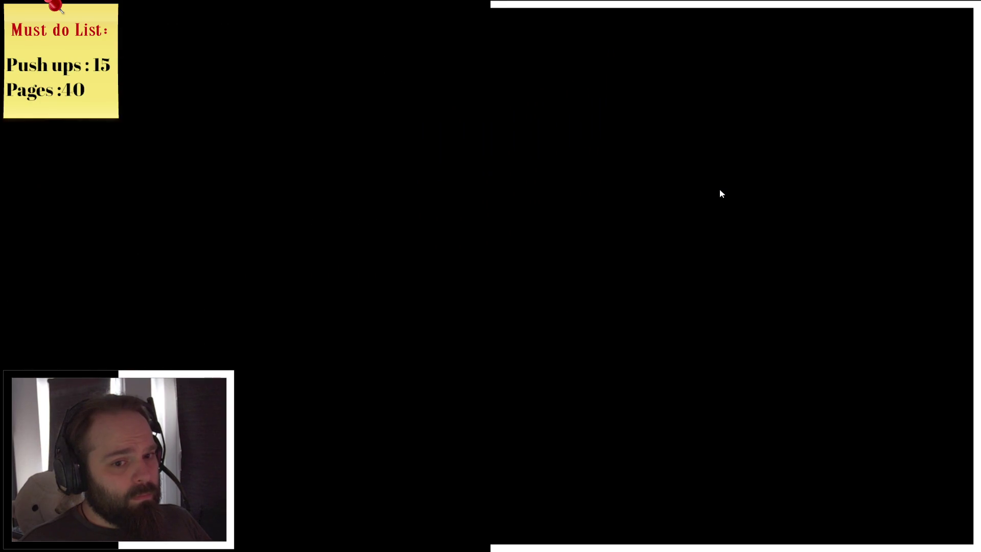
# - Check the Mansion 2F map, then walk to the bedroom door and go through it
pyautogui.press('w')
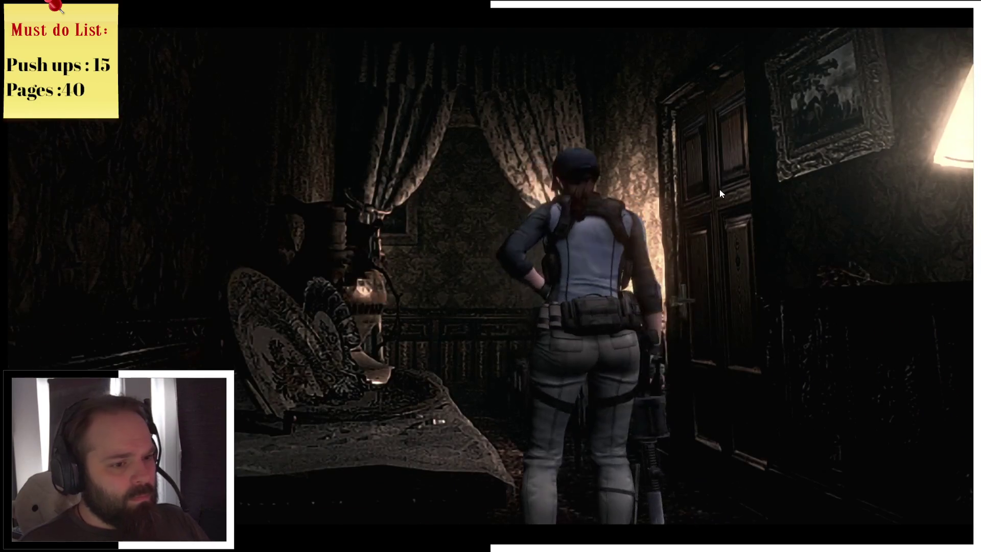
pyautogui.press('m')
pyautogui.press('m')
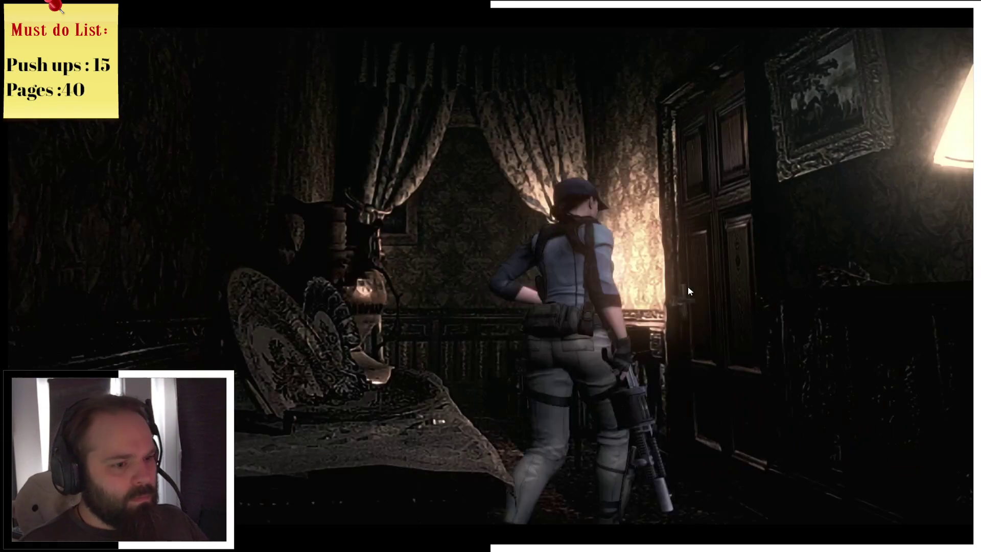
pyautogui.press('d')
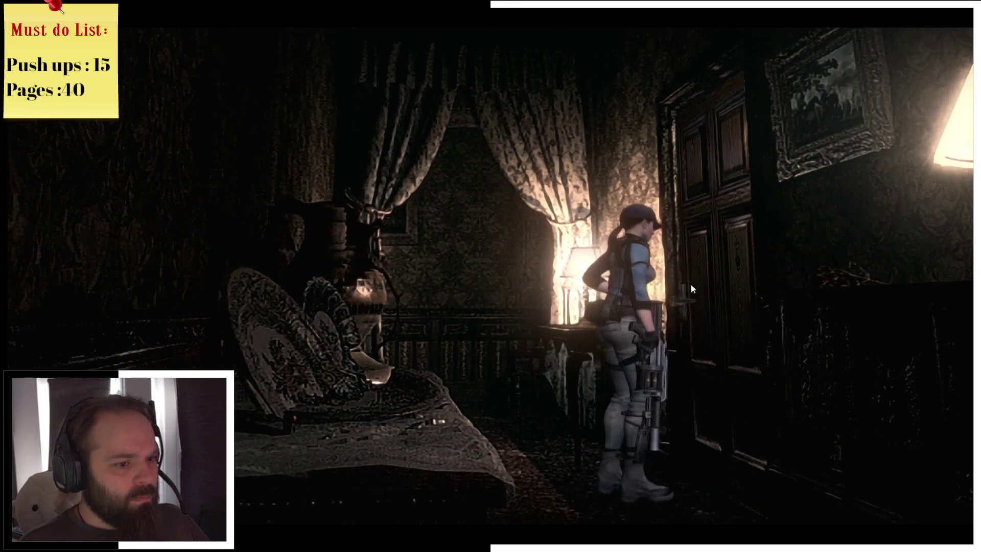
pyautogui.press('space')
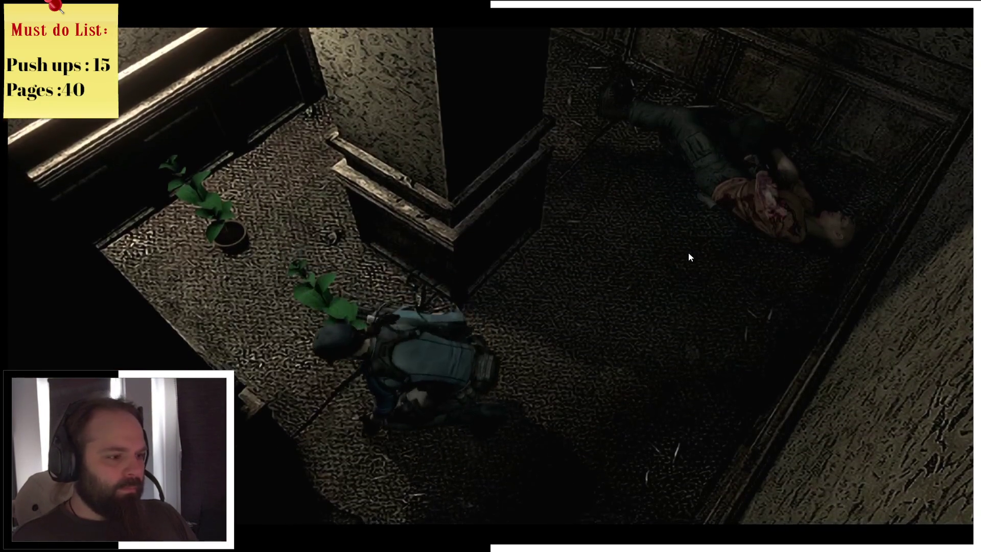
# - Find the inventory full at the floor herb, then use a carried herb to restore health
pyautogui.press('Tab')
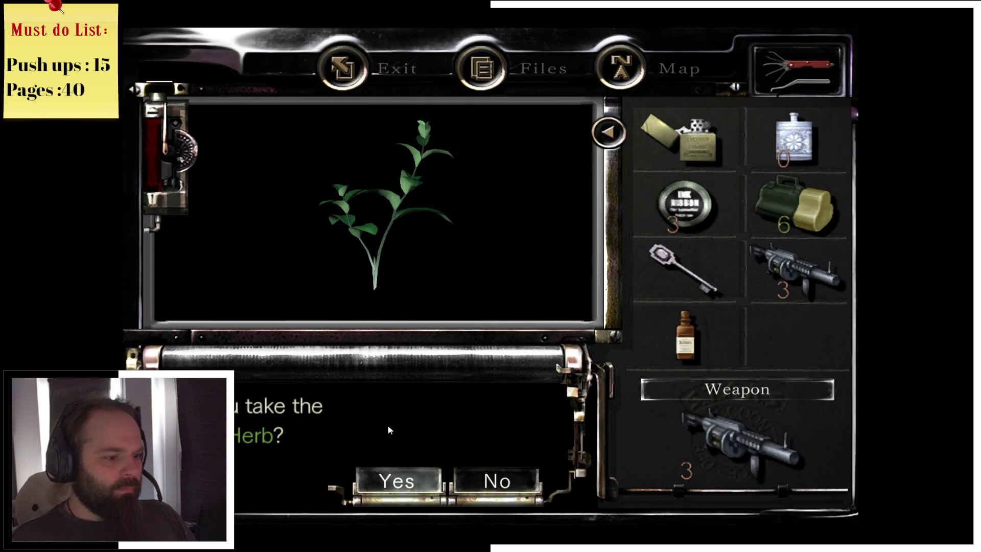
pyautogui.press('Return')
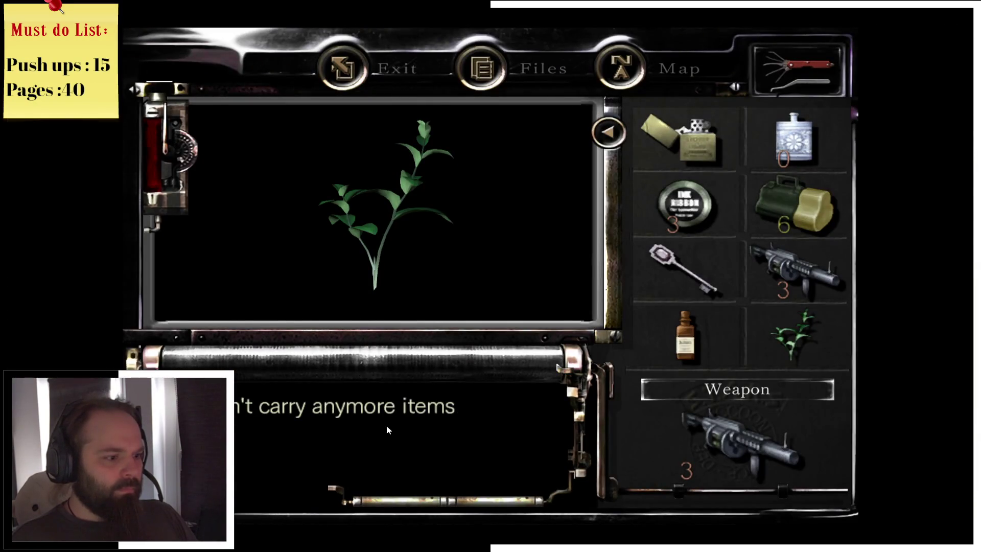
pyautogui.press('Return')
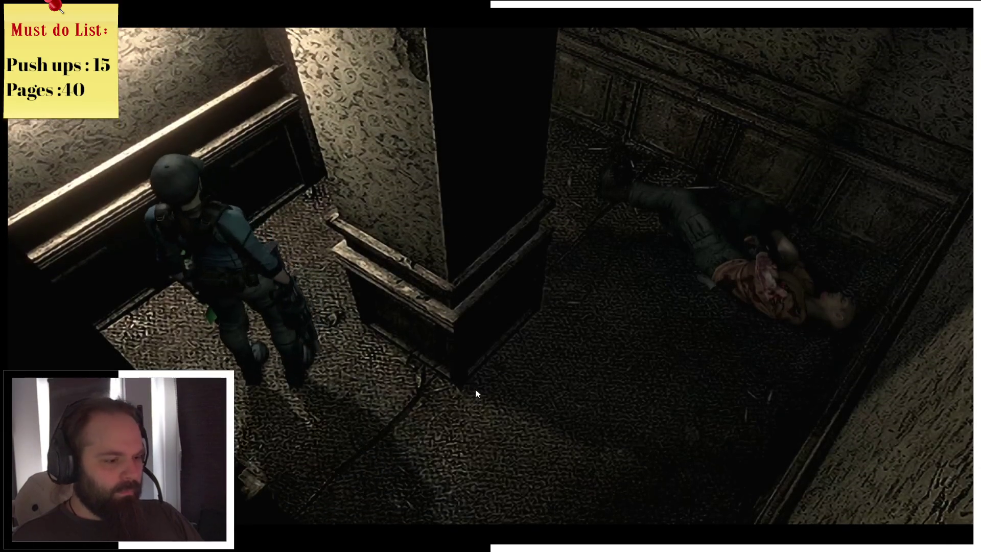
pyautogui.press('Tab')
pyautogui.click(770, 353)
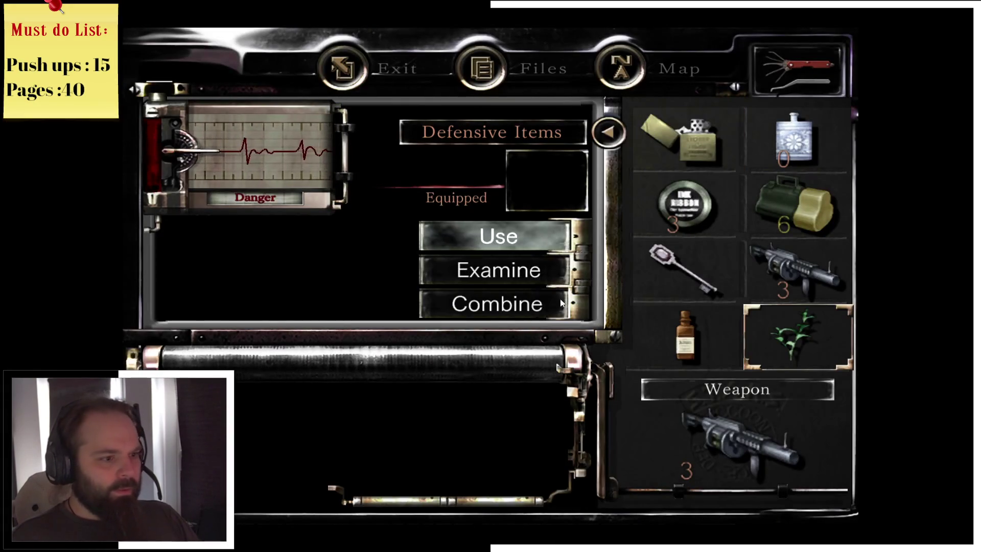
pyautogui.click(541, 246)
pyautogui.press('Tab')
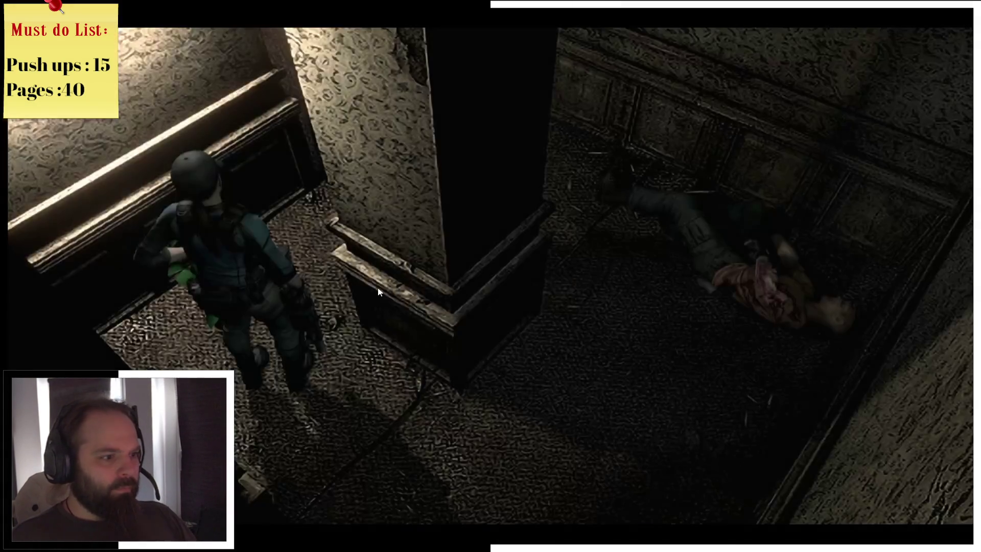
# - Pick up the Green Herb from the floor and open the double door at the hallway end
pyautogui.press('Return')
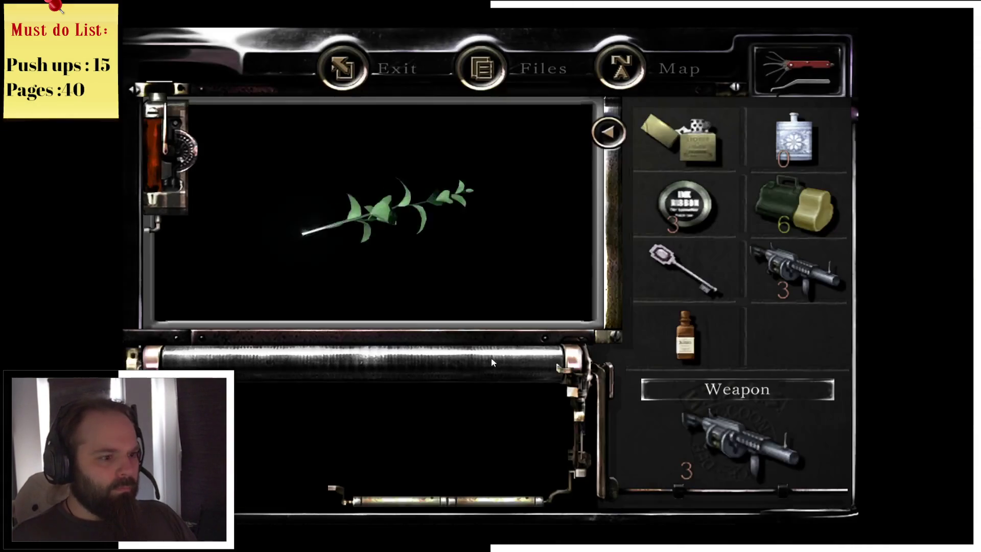
pyautogui.click(374, 475)
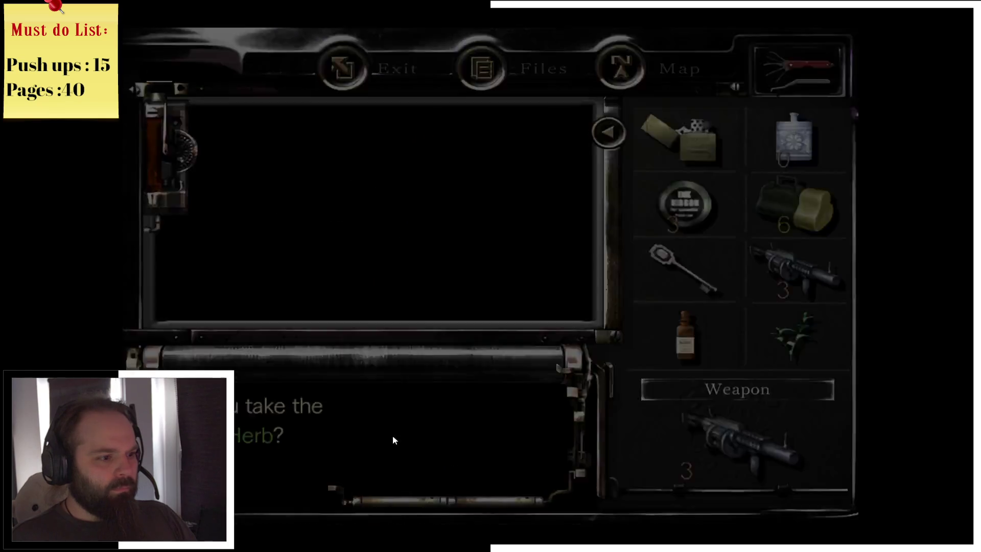
pyautogui.press('Up')
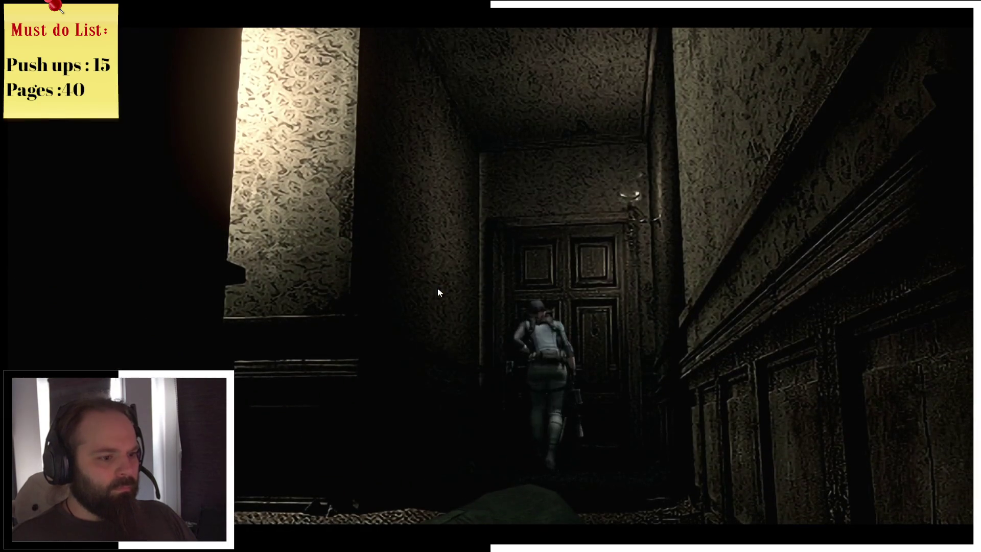
pyautogui.press('Return')
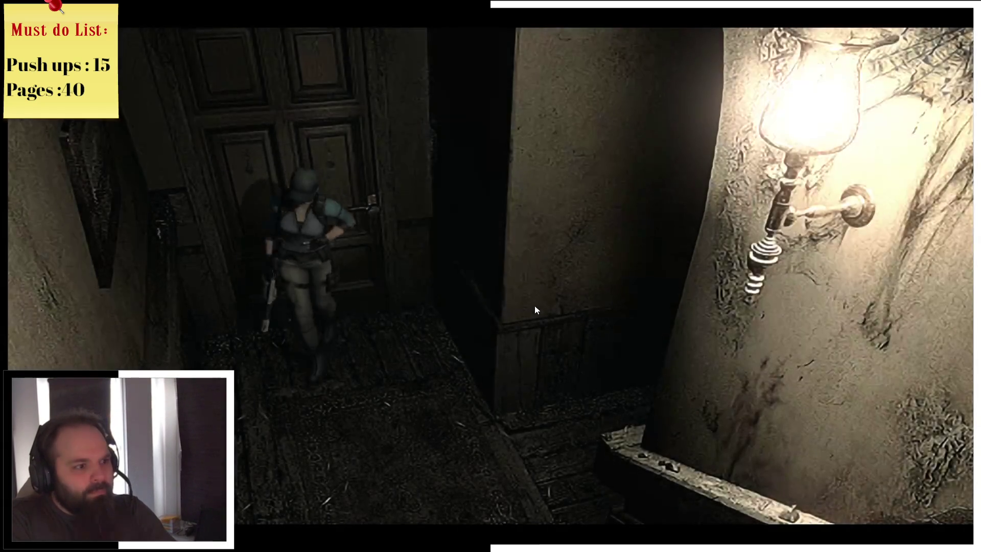
# - Check the 2F map, flee the zombie up the stairs, and try the shield-emblem-locked door
pyautogui.press('m')
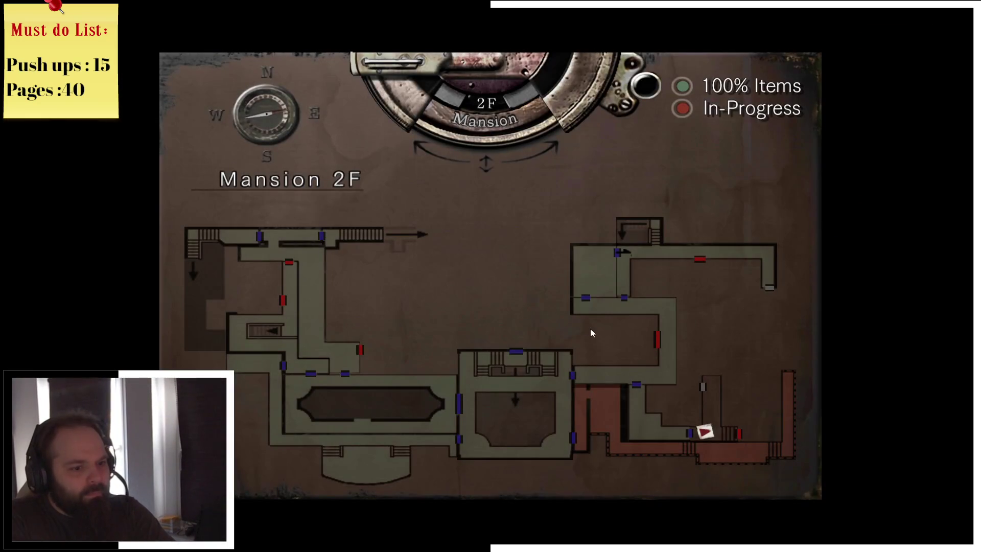
pyautogui.press('m')
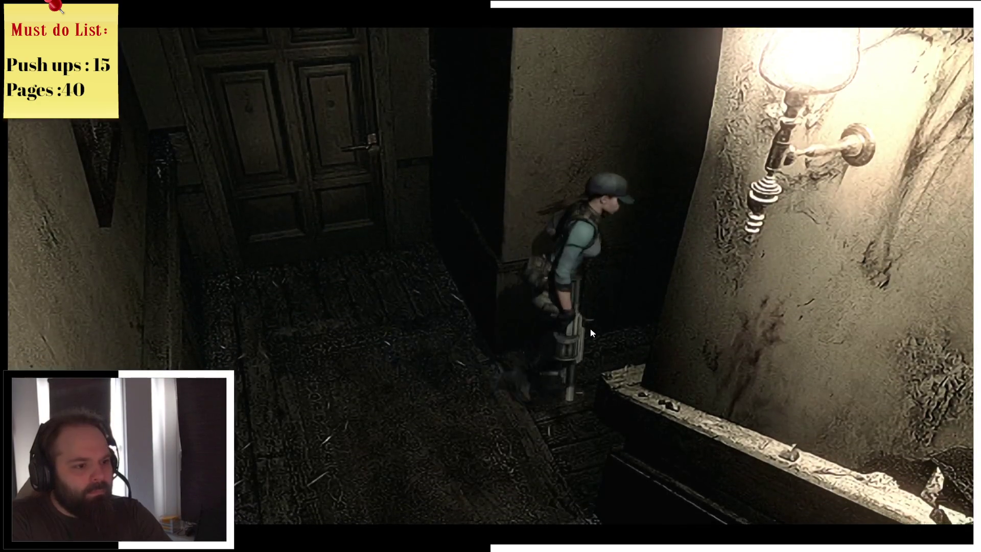
pyautogui.press('w')
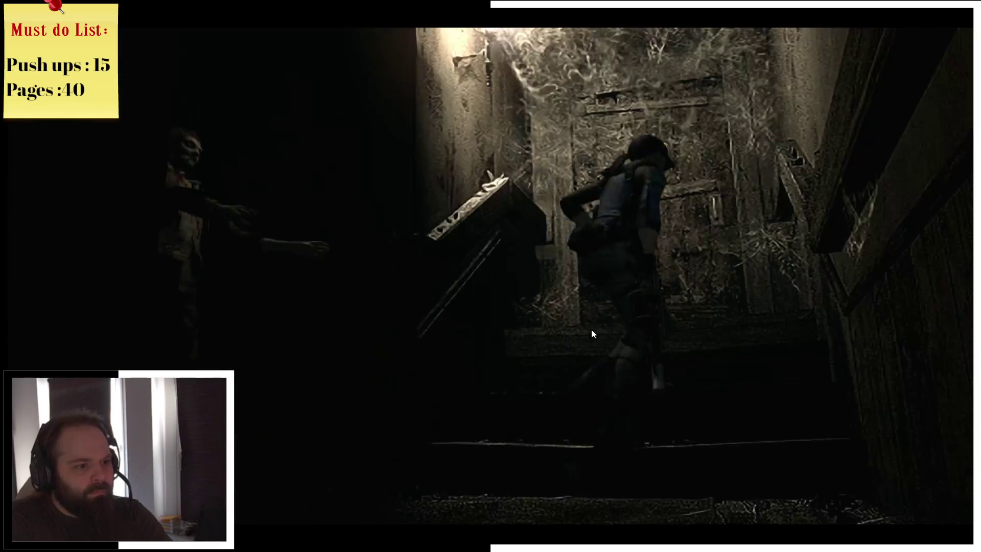
pyautogui.press('w')
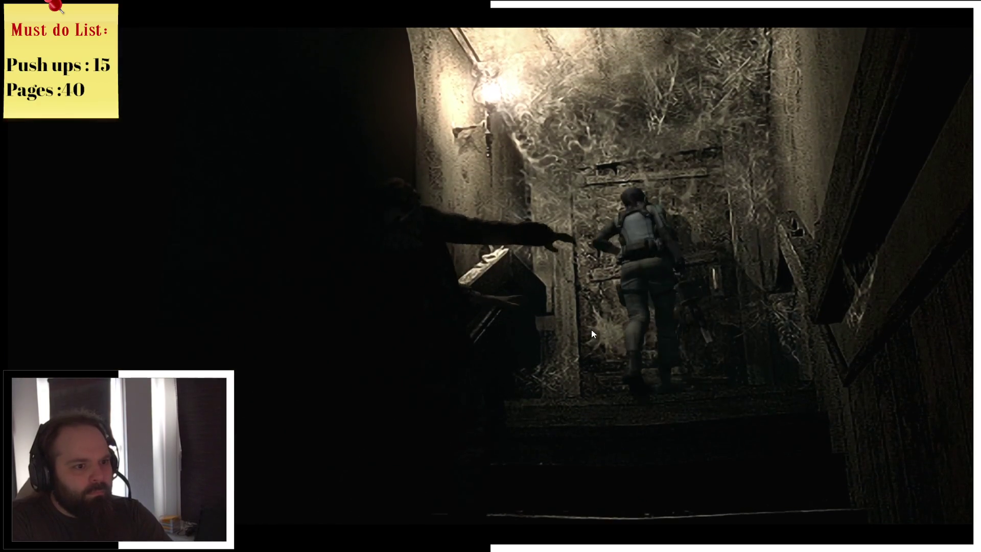
pyautogui.press('Return')
pyautogui.press('Return')
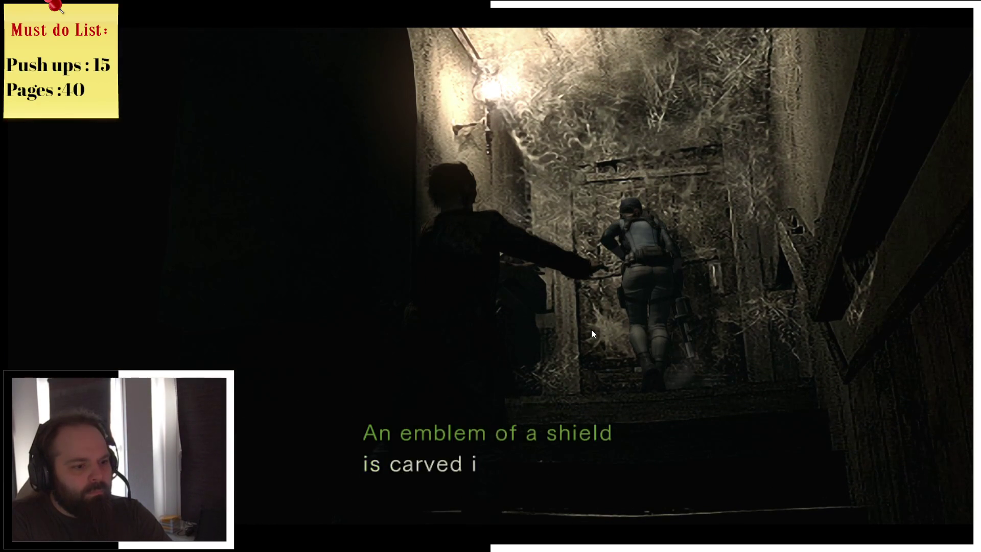
pyautogui.press('Return')
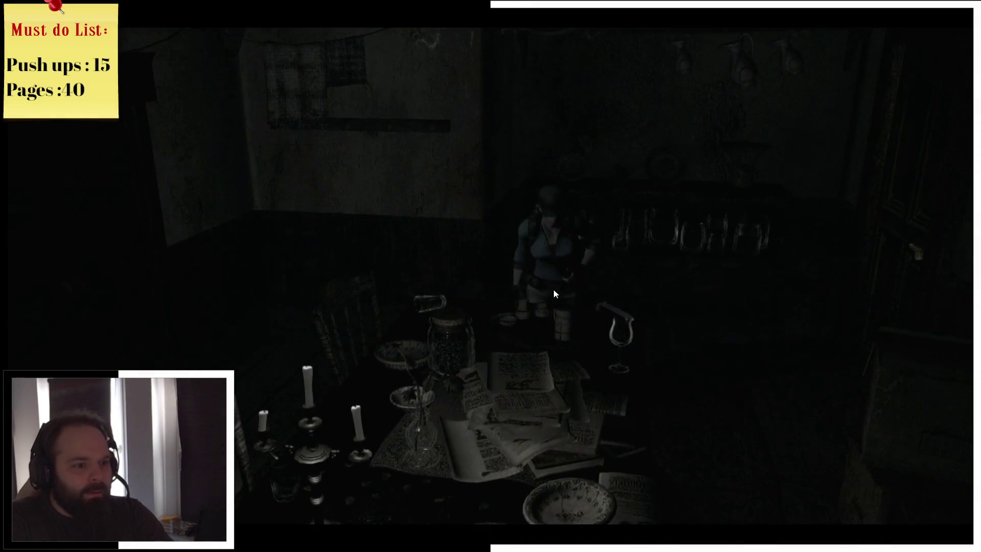
# - Examine the magazine on the table, then walk Jill along the back wall to the room's right side
pyautogui.press('Tab')
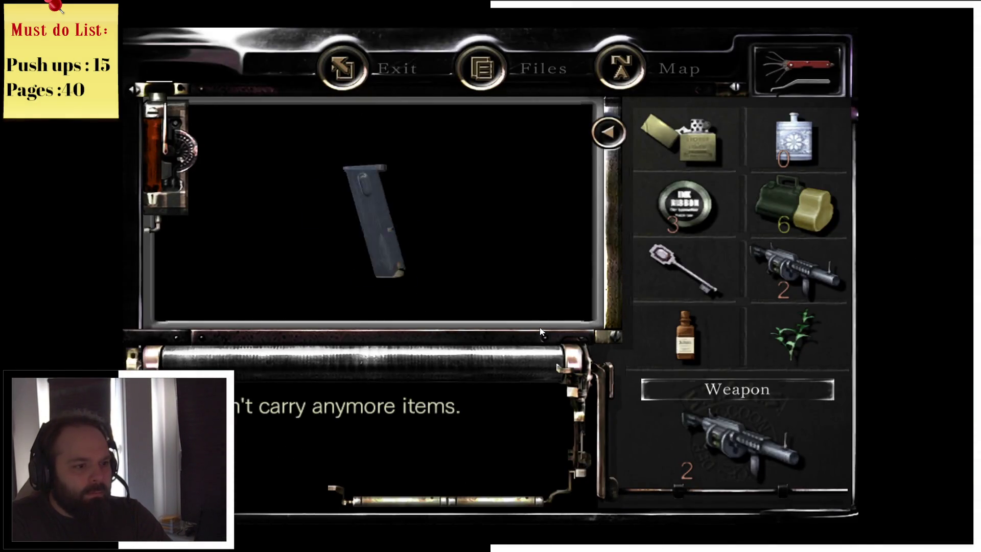
pyautogui.press('Escape')
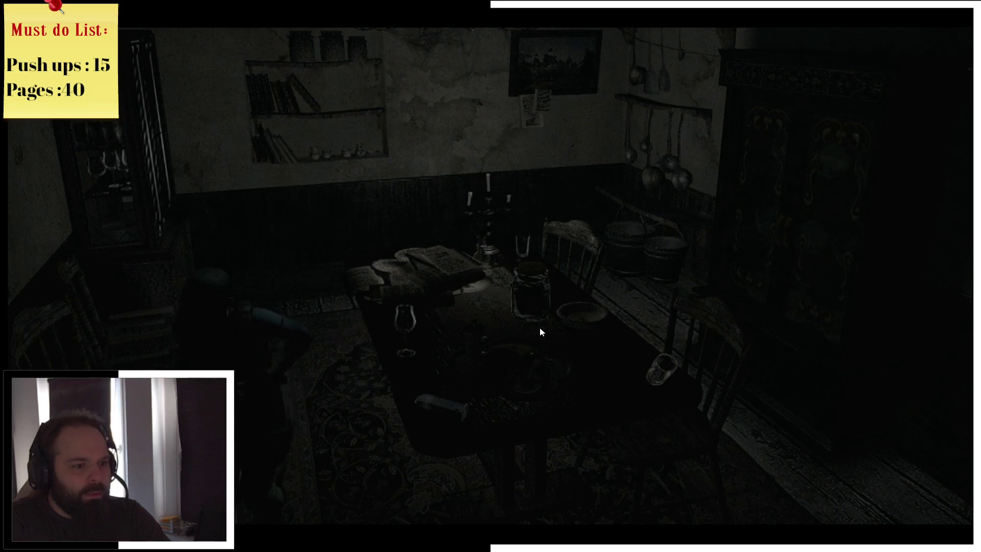
pyautogui.press('w')
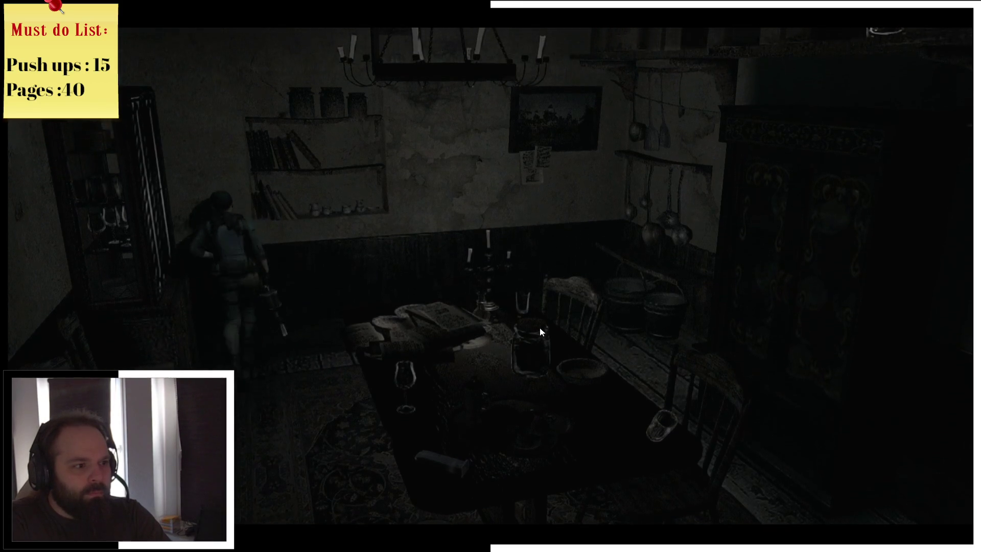
pyautogui.press('d')
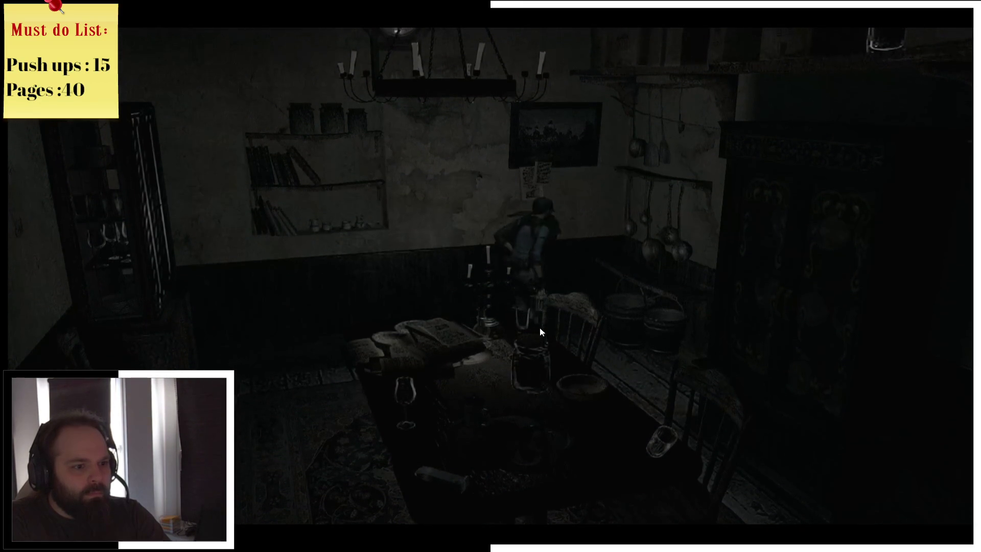
pyautogui.press('d')
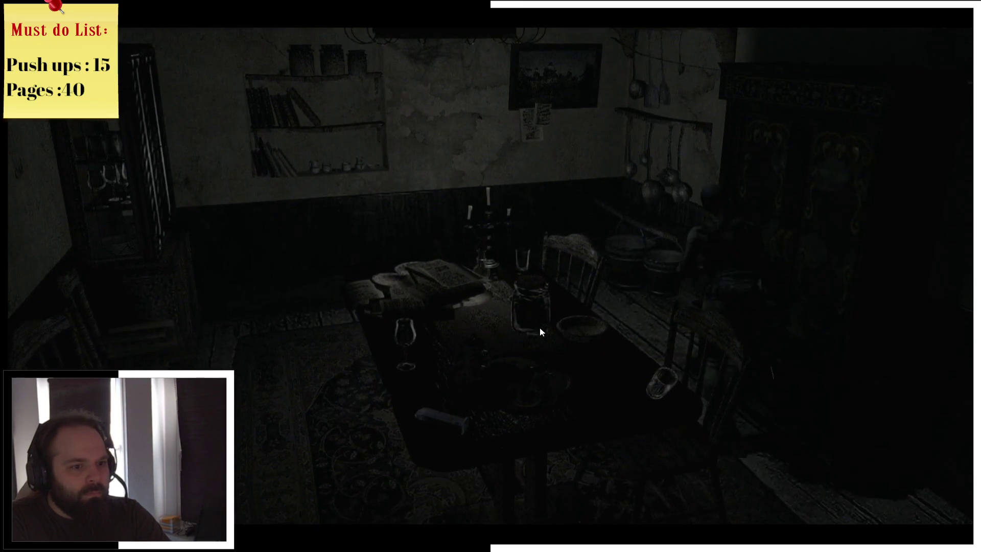
pyautogui.press('d')
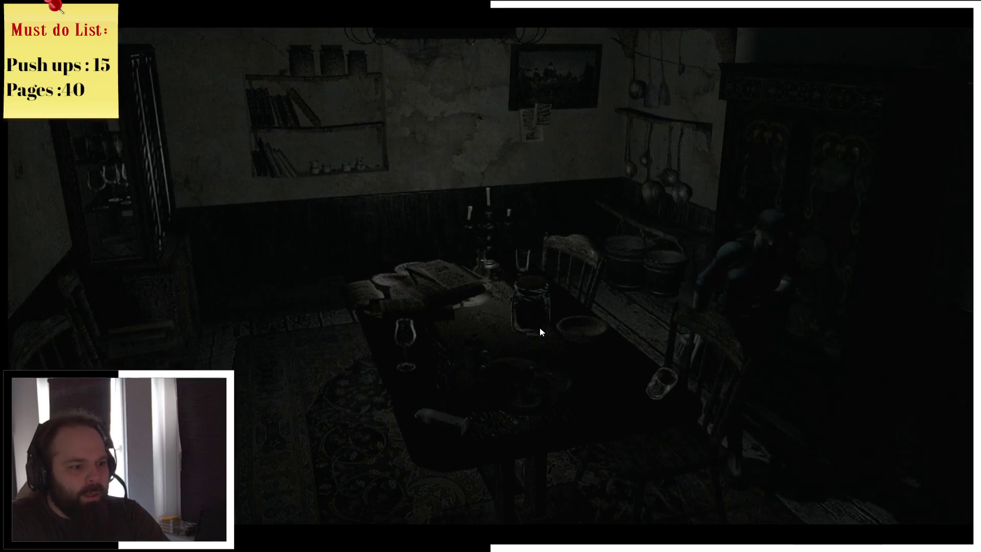
# - Walk Jill around the table, past the right-side door and chairs, up to the cabinet
pyautogui.press('a')
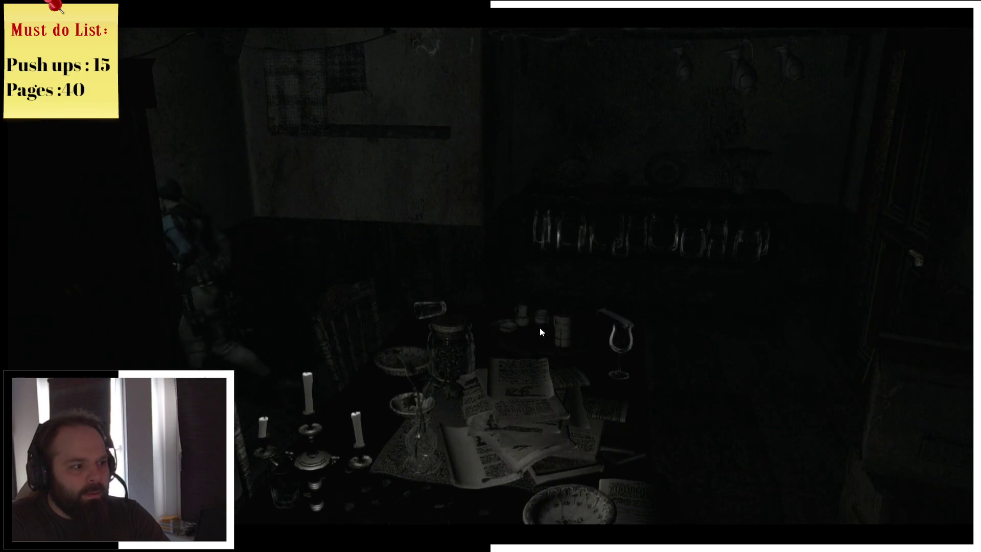
pyautogui.press('s')
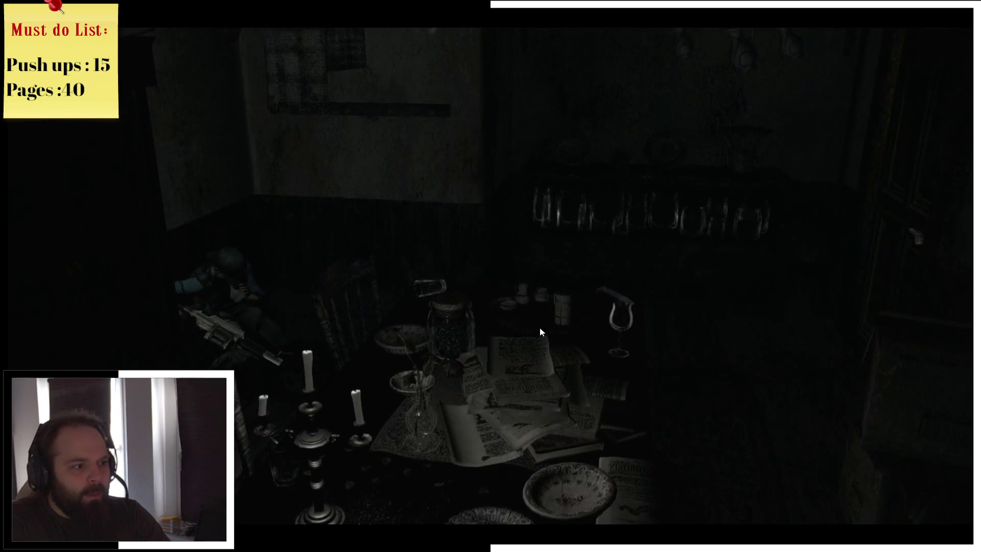
pyautogui.press('s')
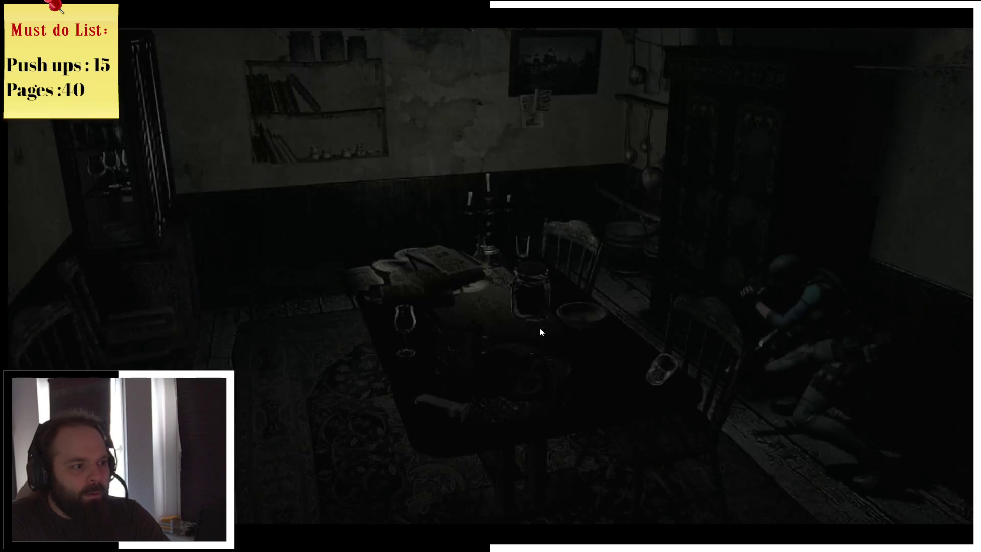
pyautogui.press('d')
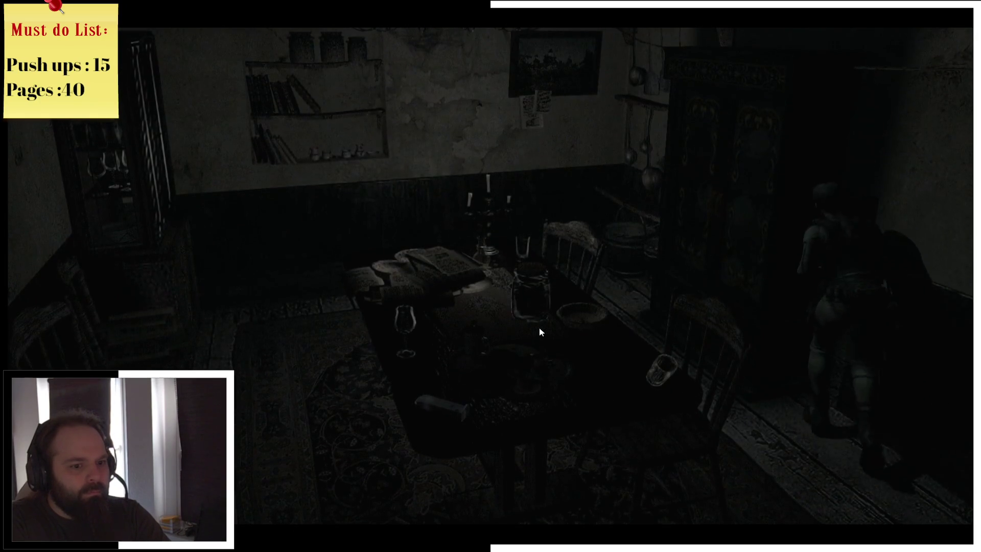
pyautogui.press('w')
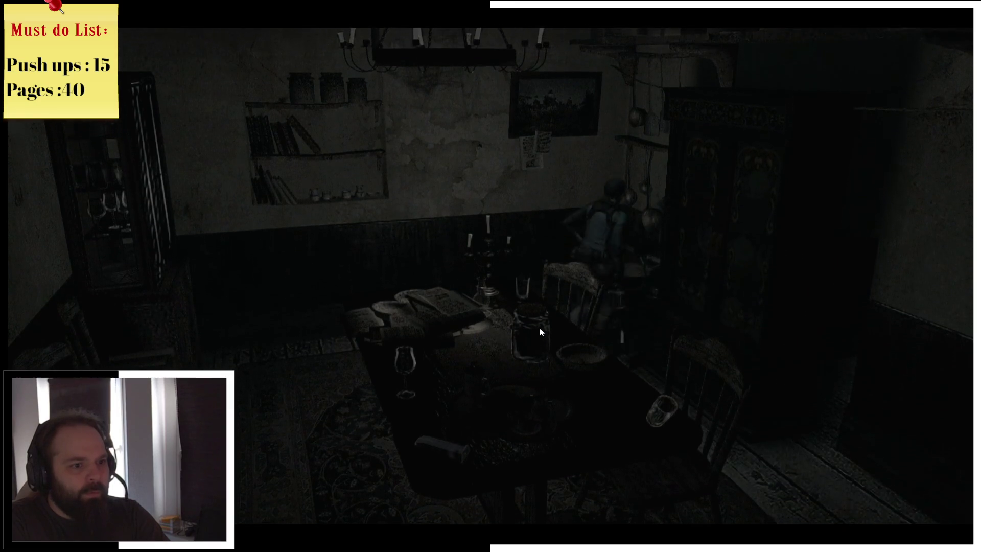
pyautogui.press('w')
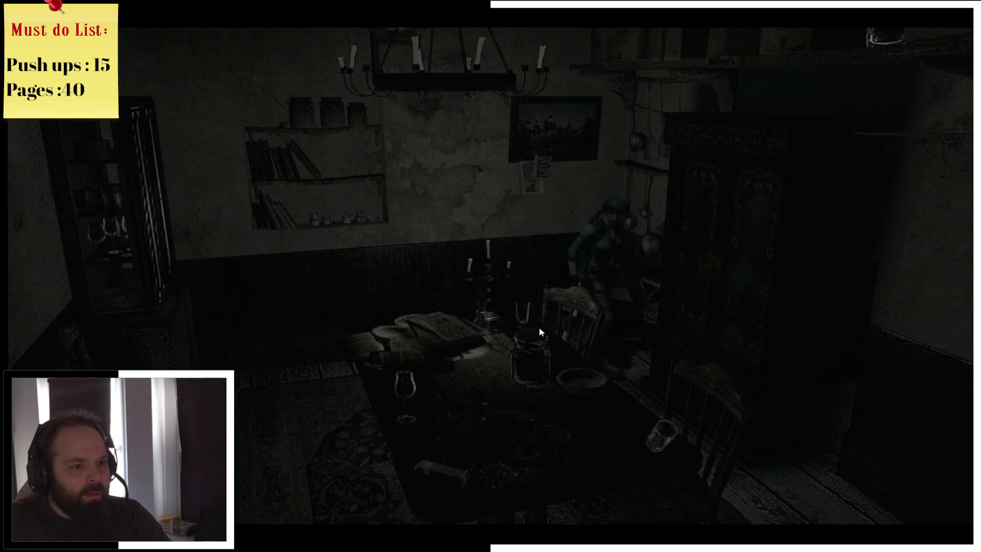
pyautogui.press('w')
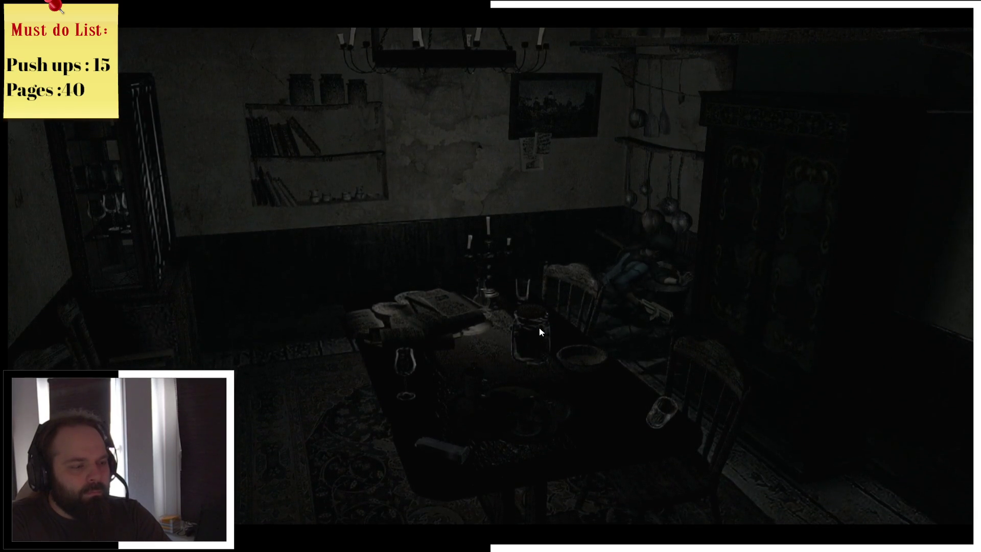
pyautogui.press('w')
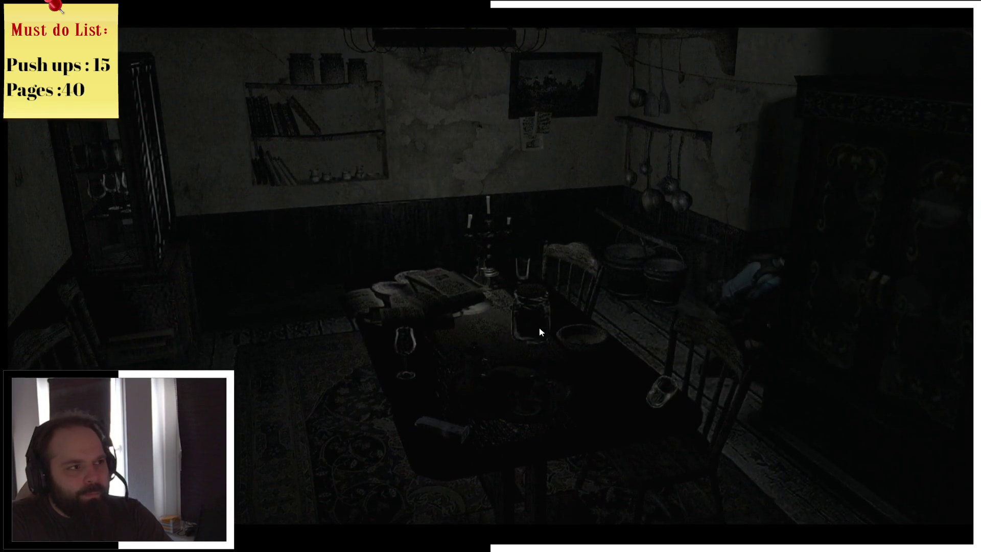
pyautogui.press('w')
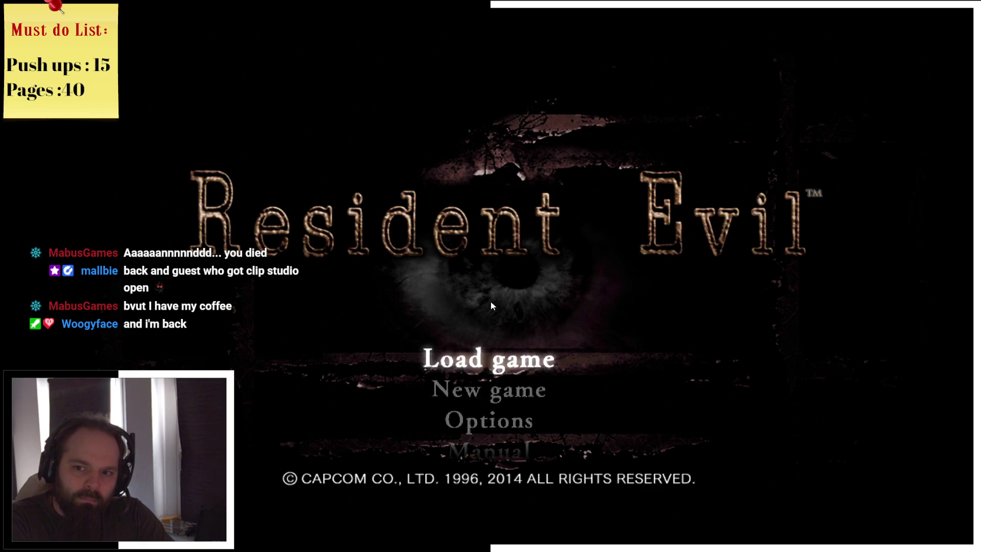
# - Load the slot 1 save (Jill / 09 / Mansion Dining Room)
pyautogui.click(474, 363)
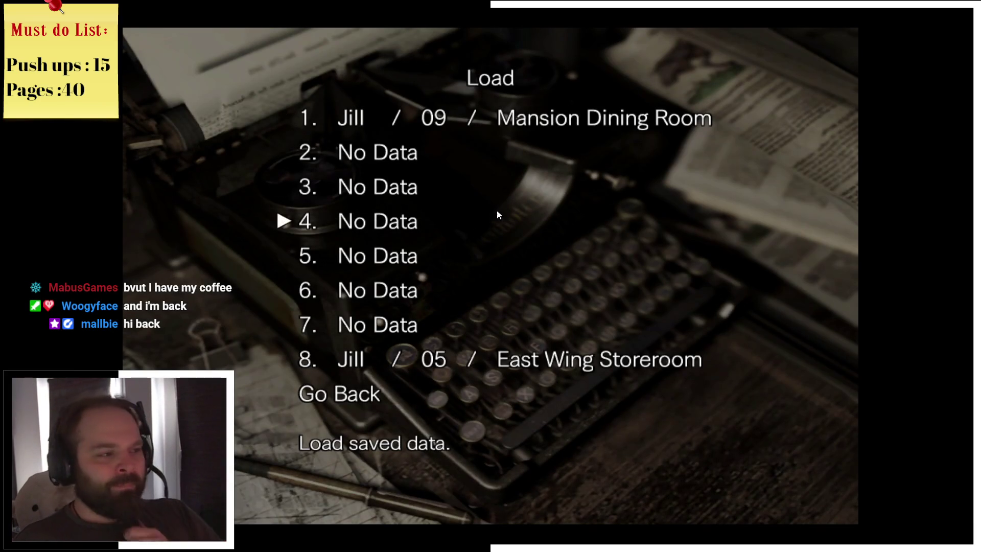
pyautogui.click(430, 116)
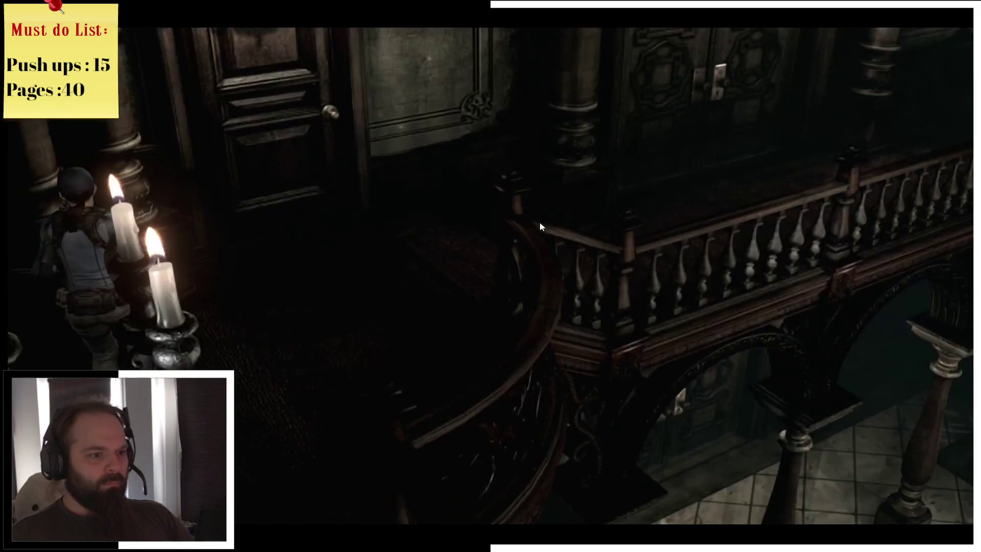
# - Check the Mansion 2F map repeatedly while walking Jill right along the balcony
pyautogui.press('m')
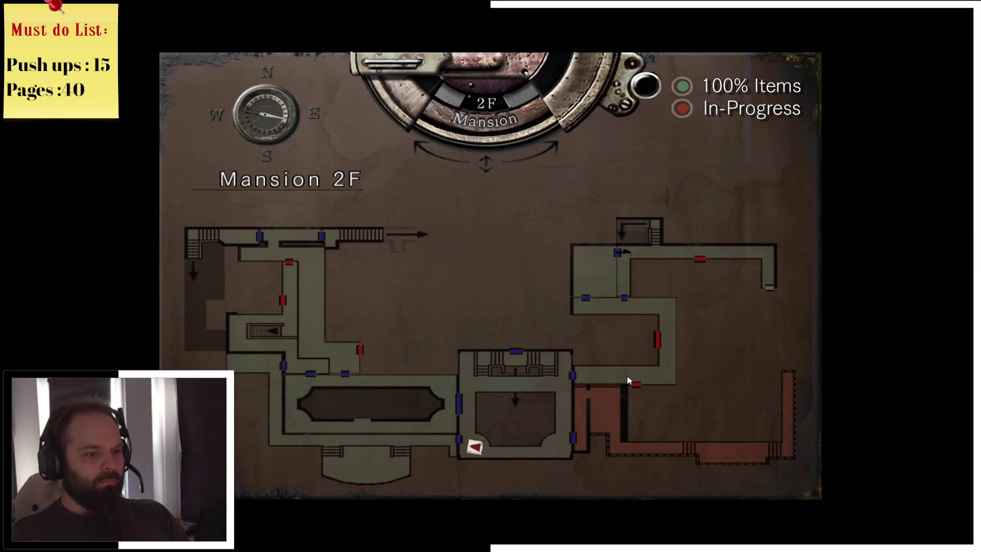
pyautogui.press('m')
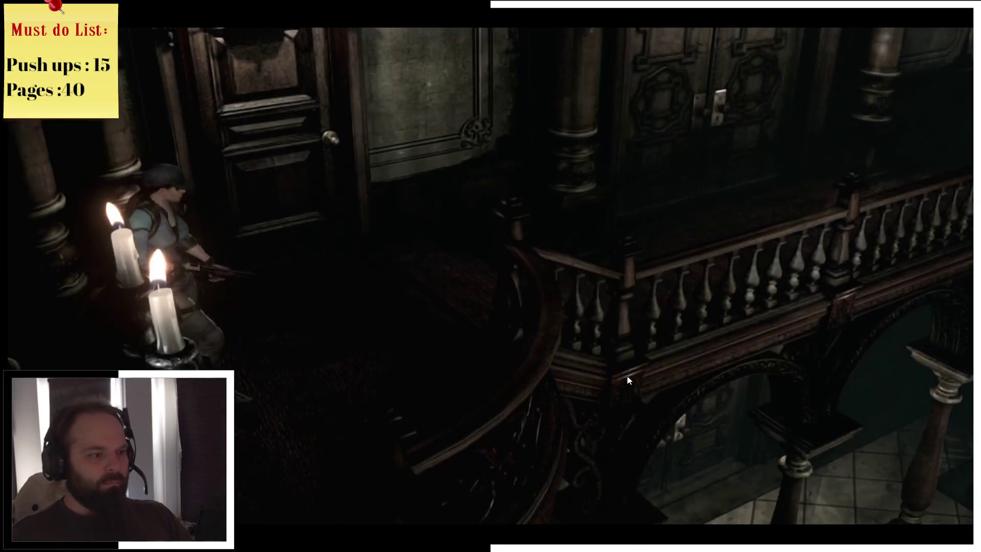
pyautogui.press('w')
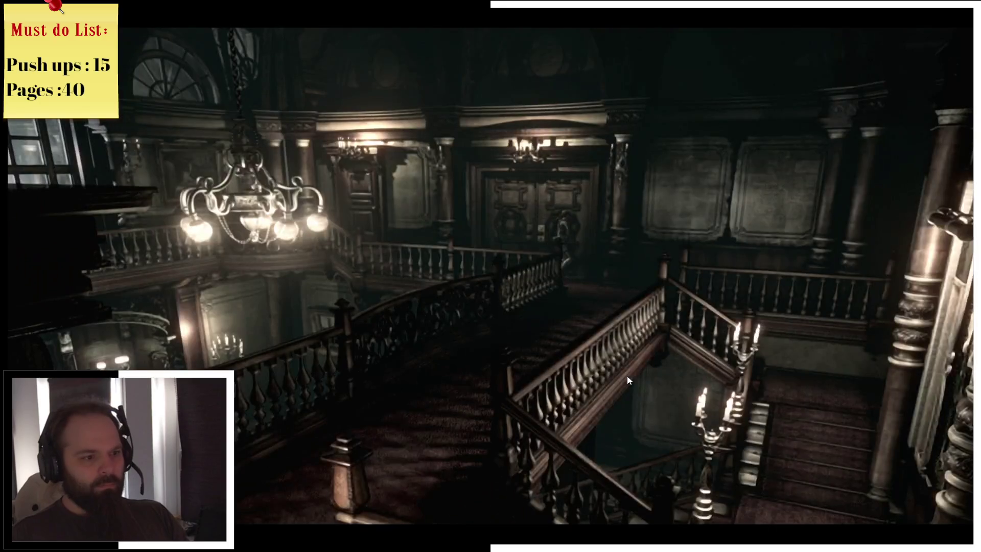
pyautogui.press('m')
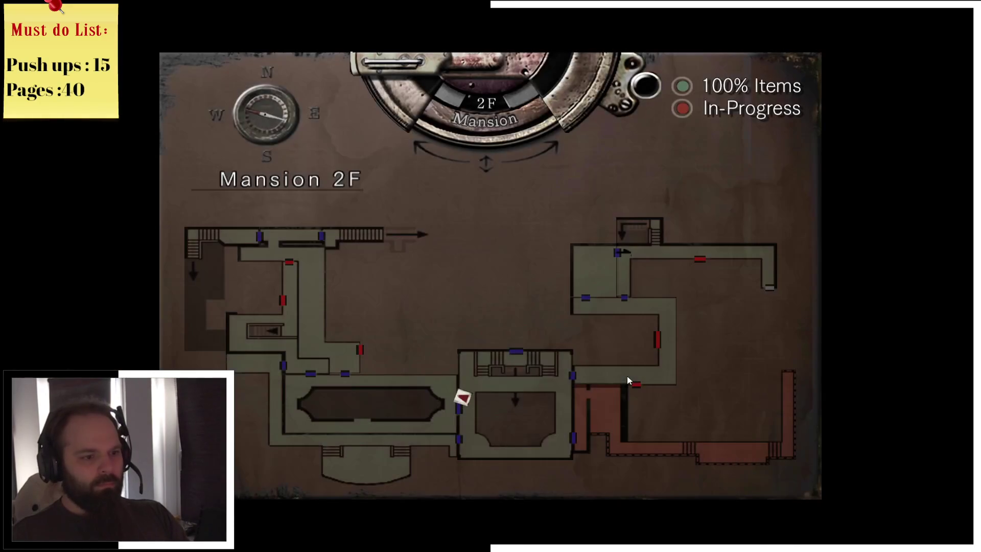
pyautogui.press('m')
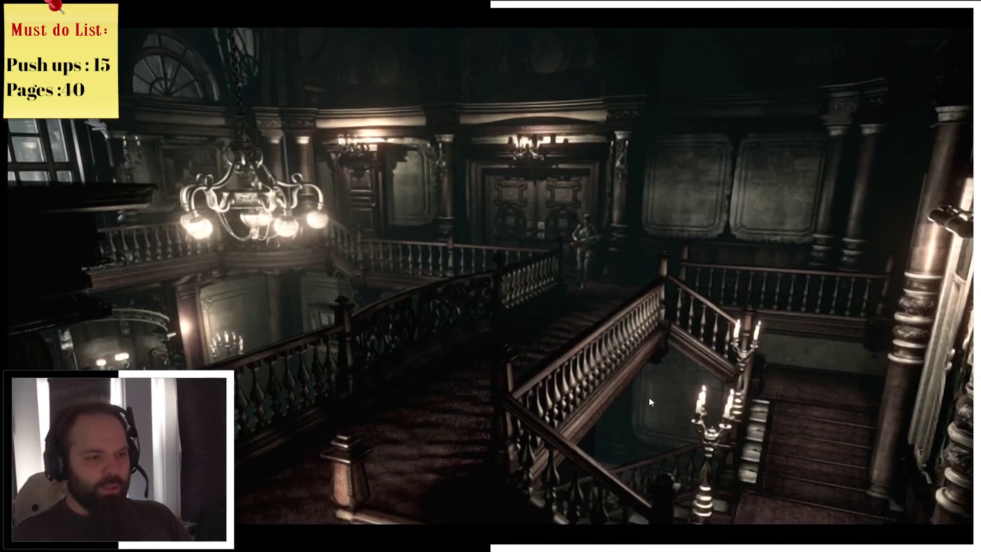
pyautogui.press('m')
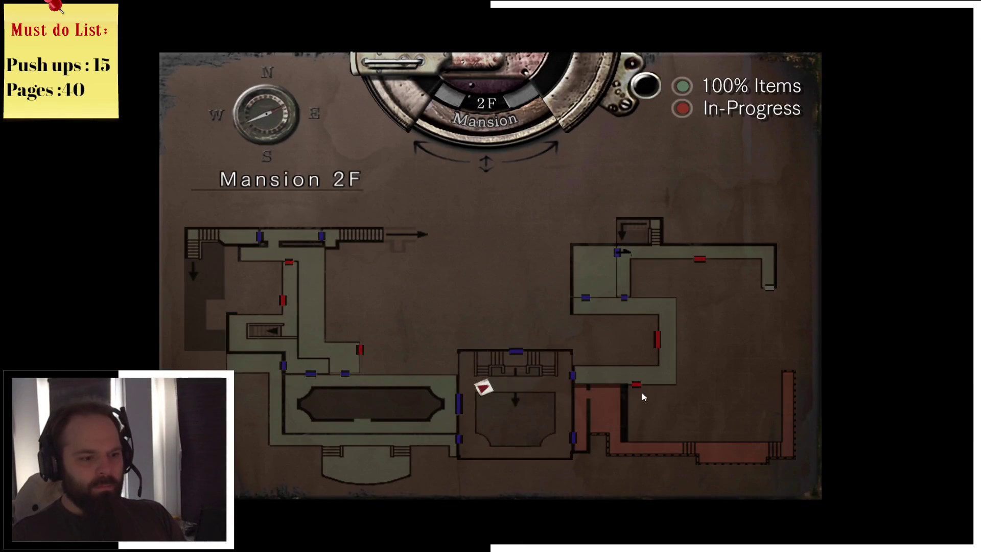
pyautogui.press('m')
# - Run Jill along the upper landing and through the central door
pyautogui.press('w')
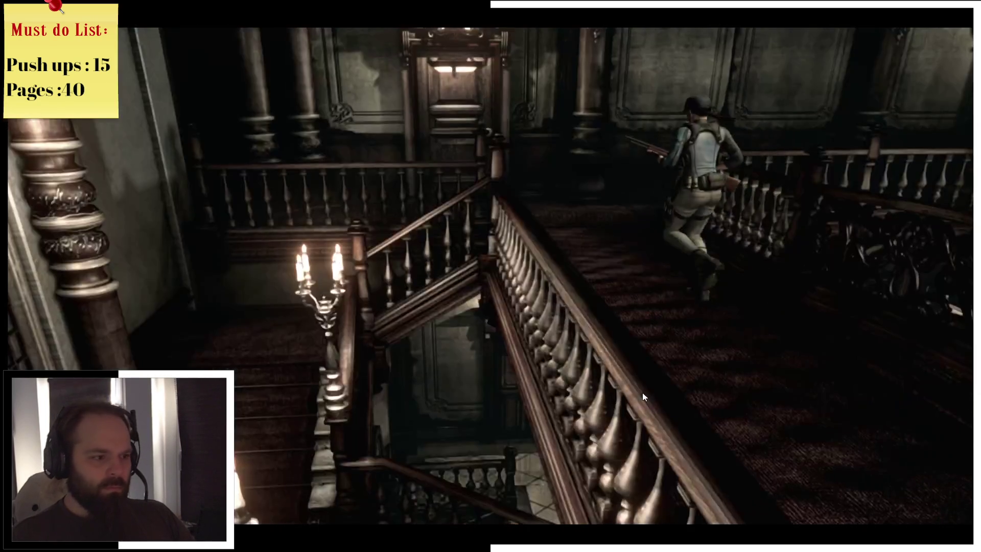
pyautogui.press('w')
pyautogui.press('Return')
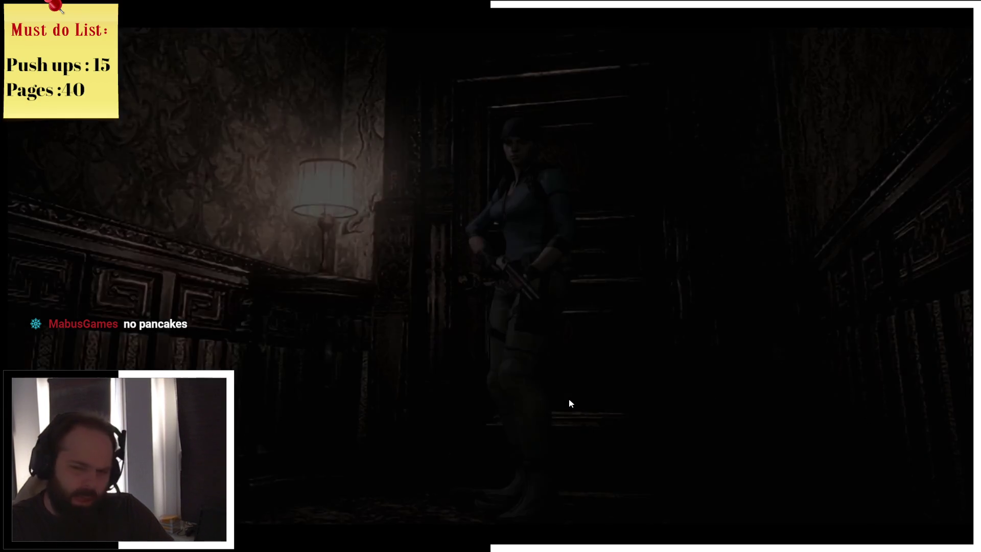
# - Walk Jill past the lamp and through the bedroom's double door
pyautogui.press('Left')
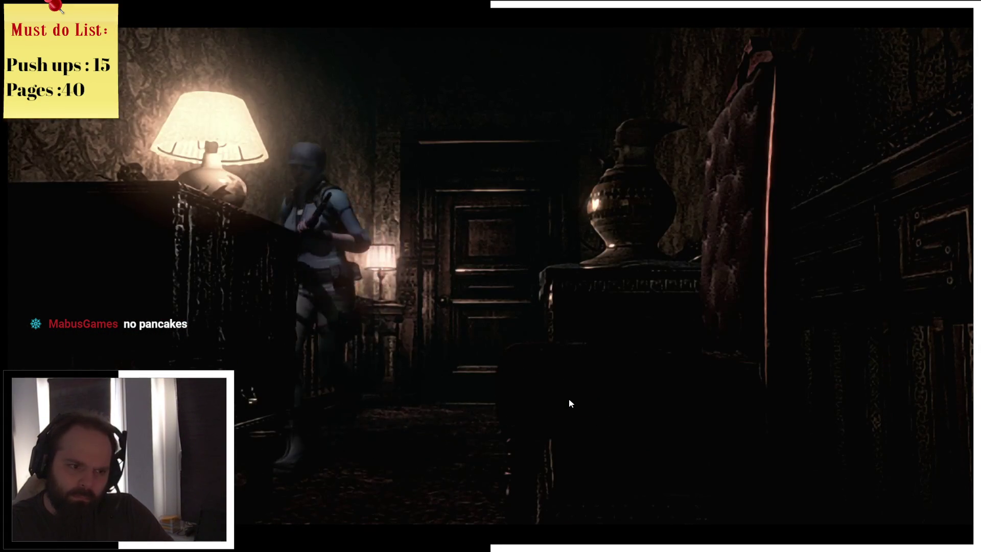
pyautogui.press('Right')
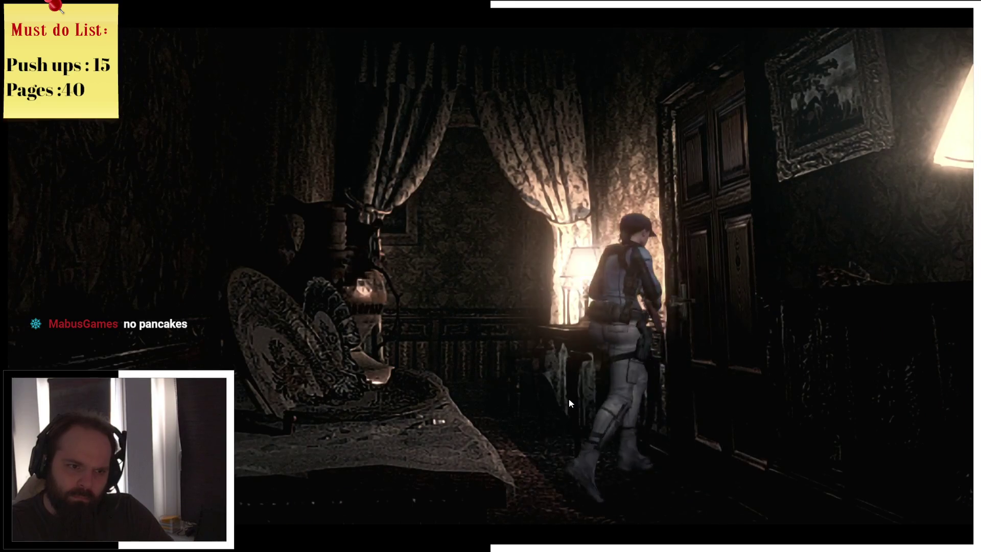
pyautogui.press('Return')
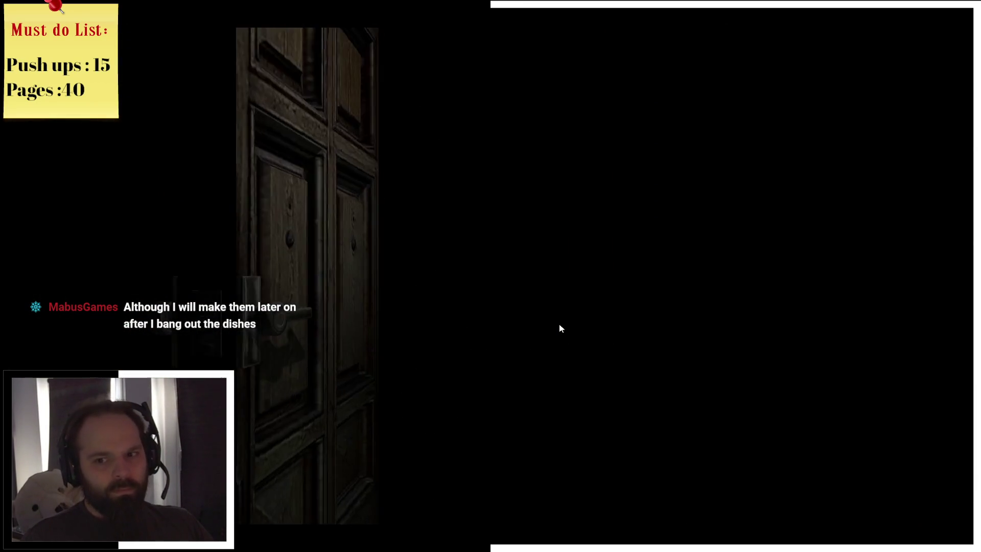
# - Check the Mansion 1F and 2F maps while walking Jill up the hallway and back
pyautogui.press('m')
pyautogui.press('m')
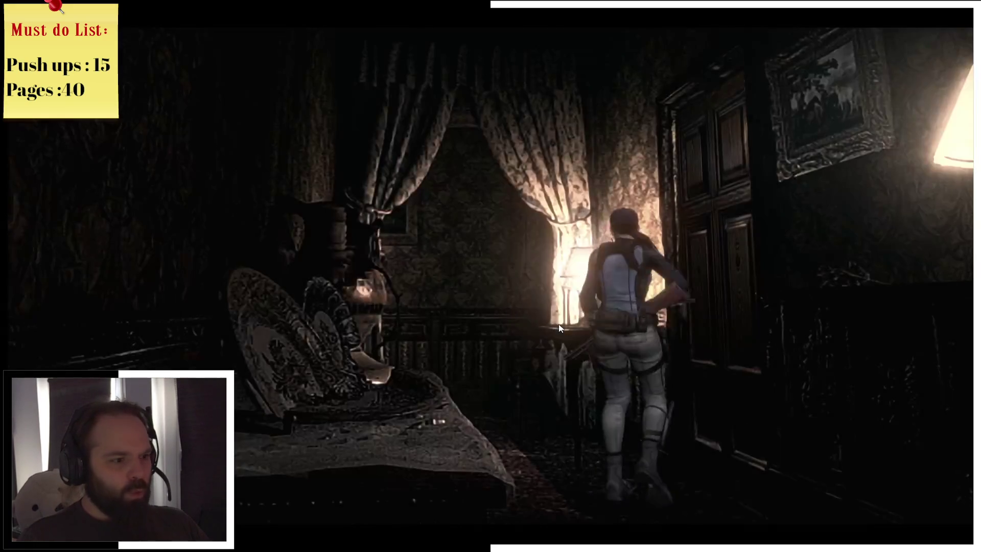
pyautogui.press('w')
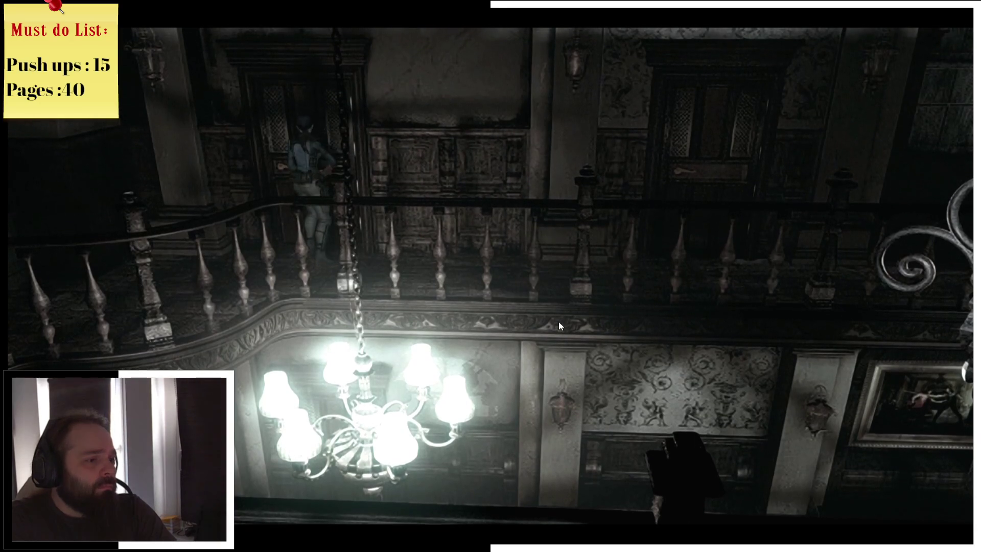
pyautogui.press('m')
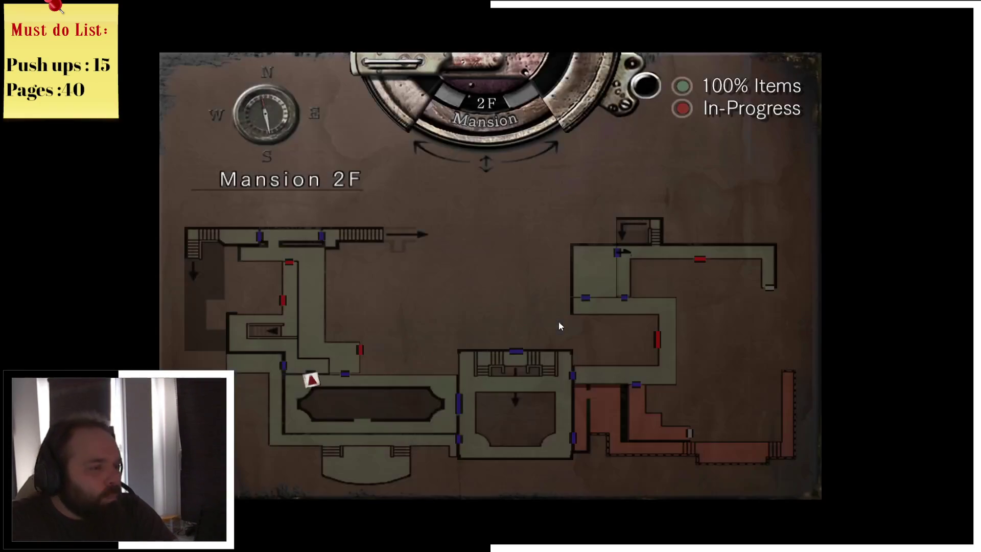
pyautogui.press('m')
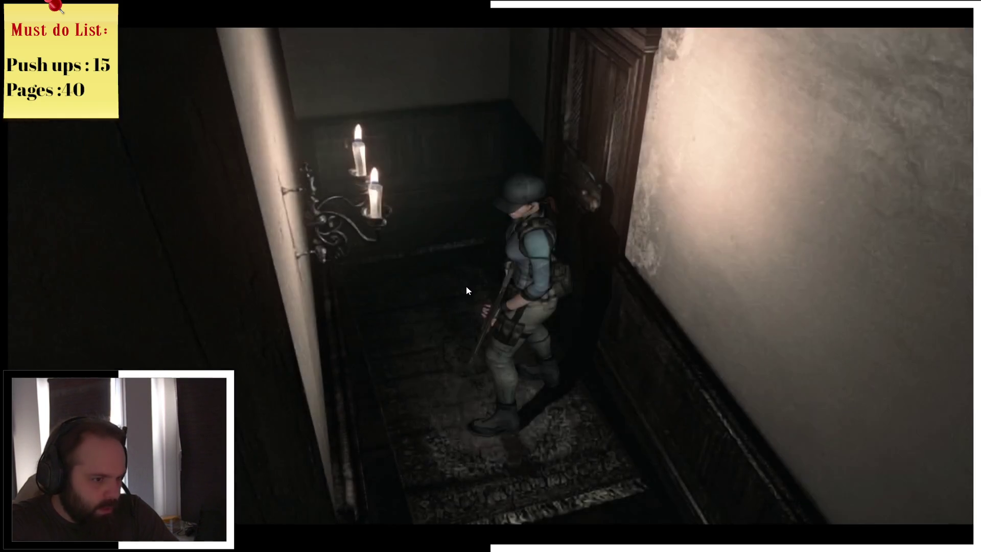
# - Walk Jill along the landing, glance at the 2F map, then descend the stairs through the corridor door
pyautogui.press('w')
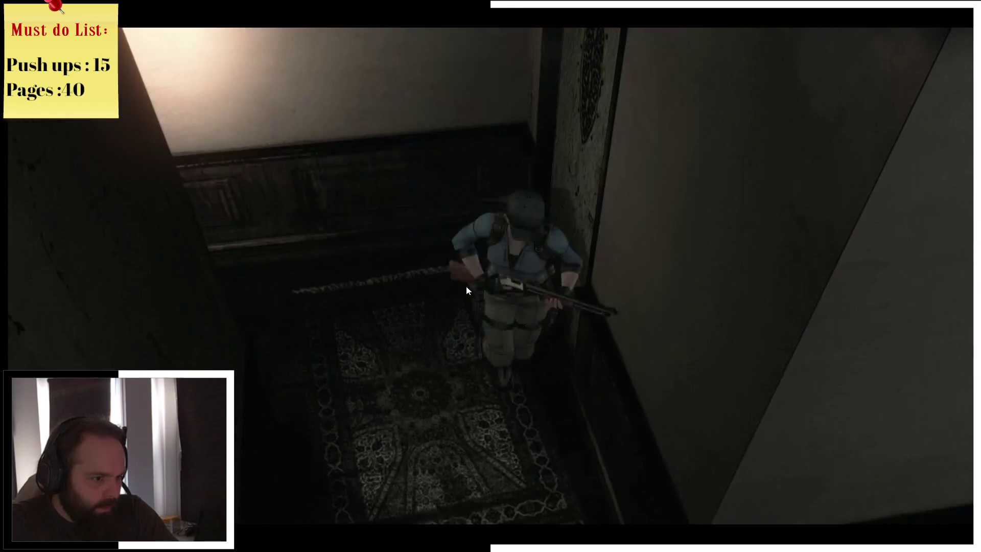
pyautogui.press('w')
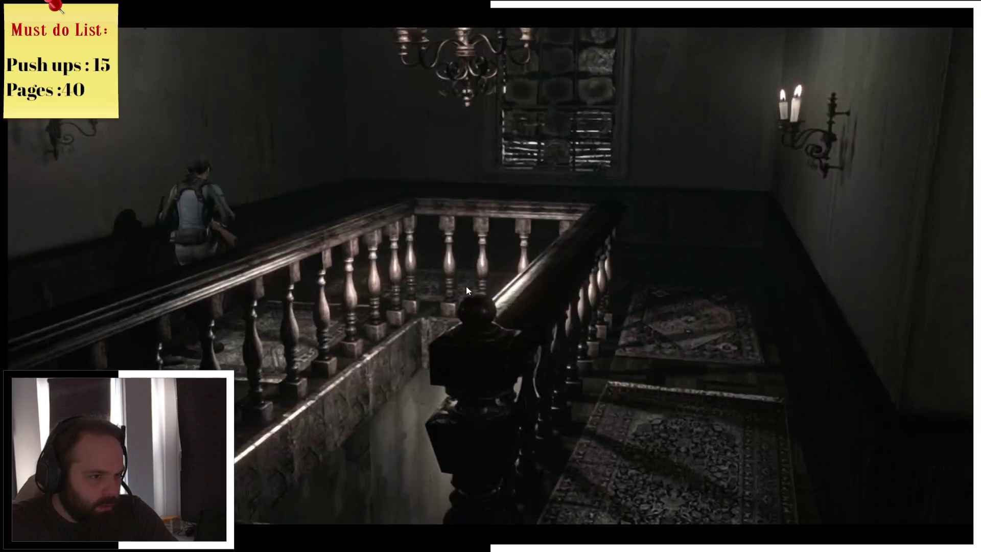
pyautogui.press('w')
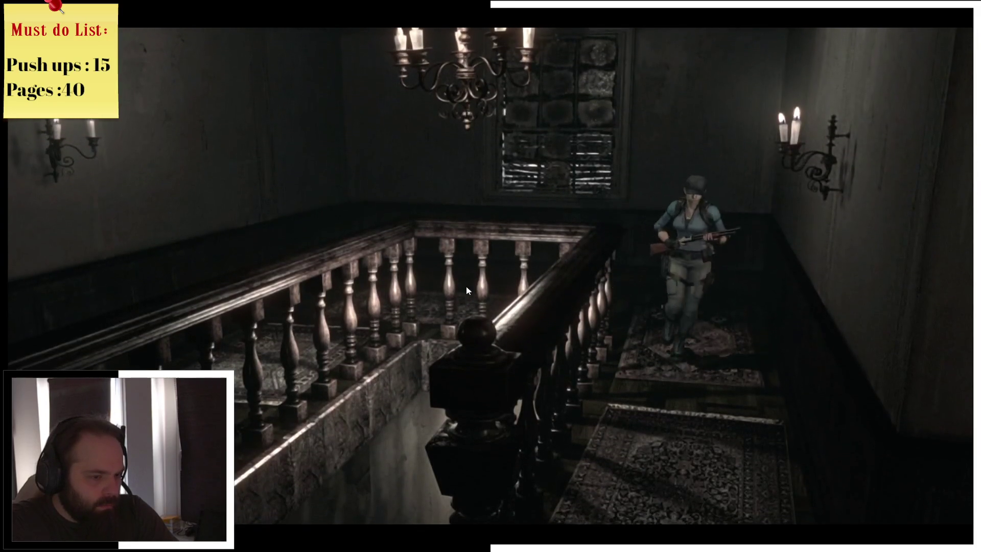
pyautogui.press('w')
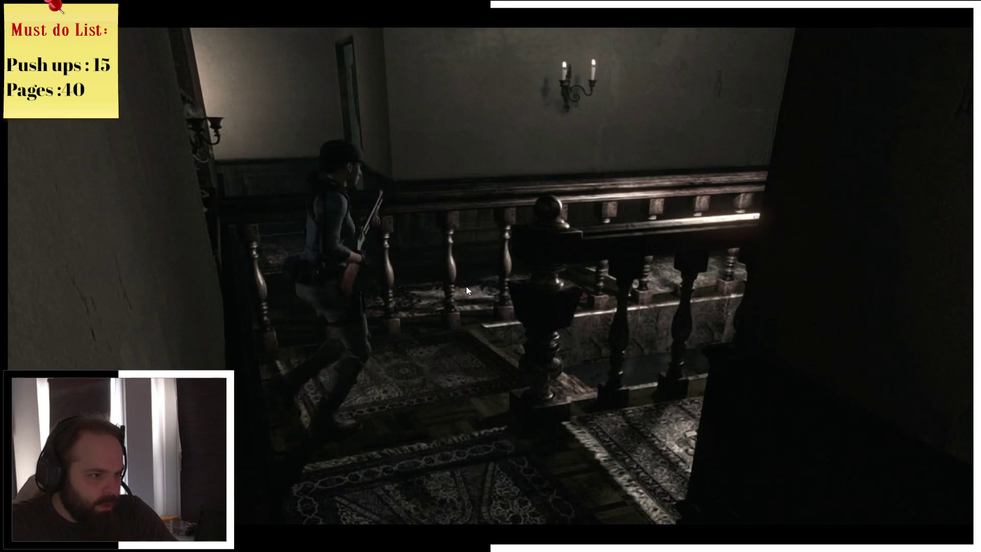
pyautogui.press('m')
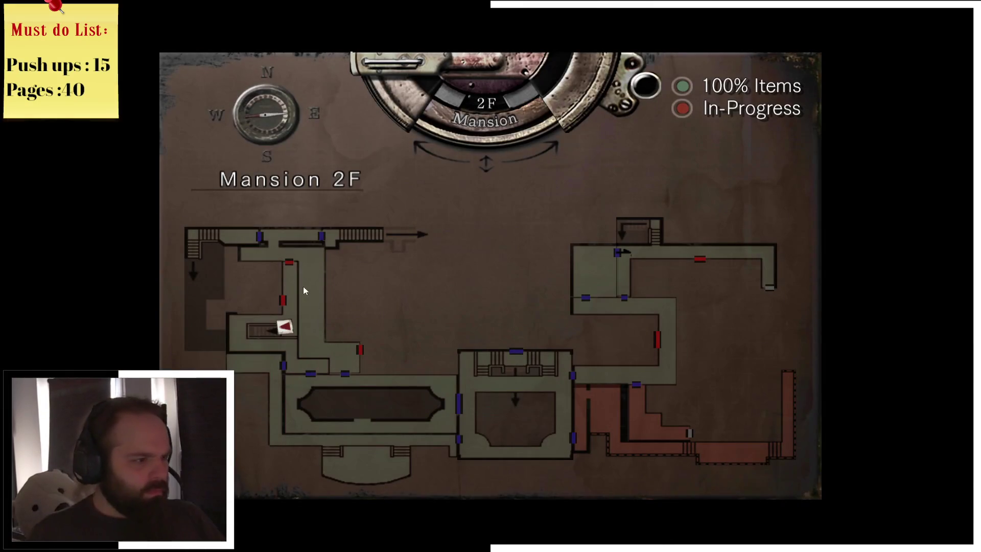
pyautogui.press('m')
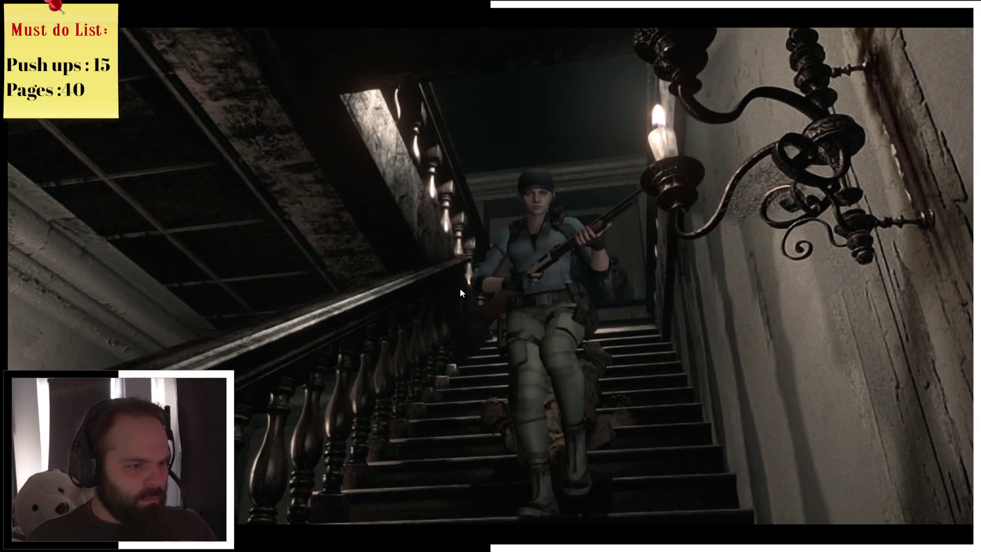
pyautogui.press('w')
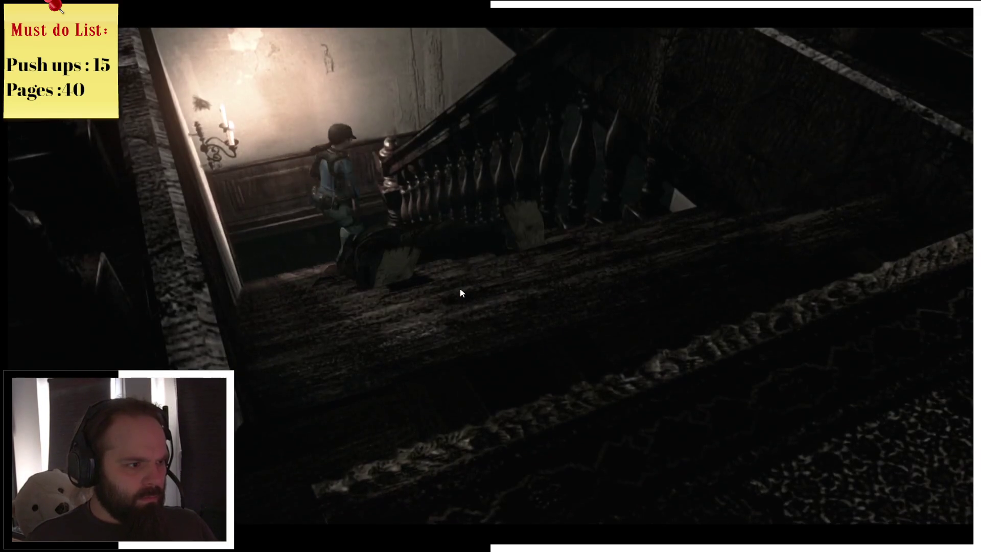
pyautogui.press('w')
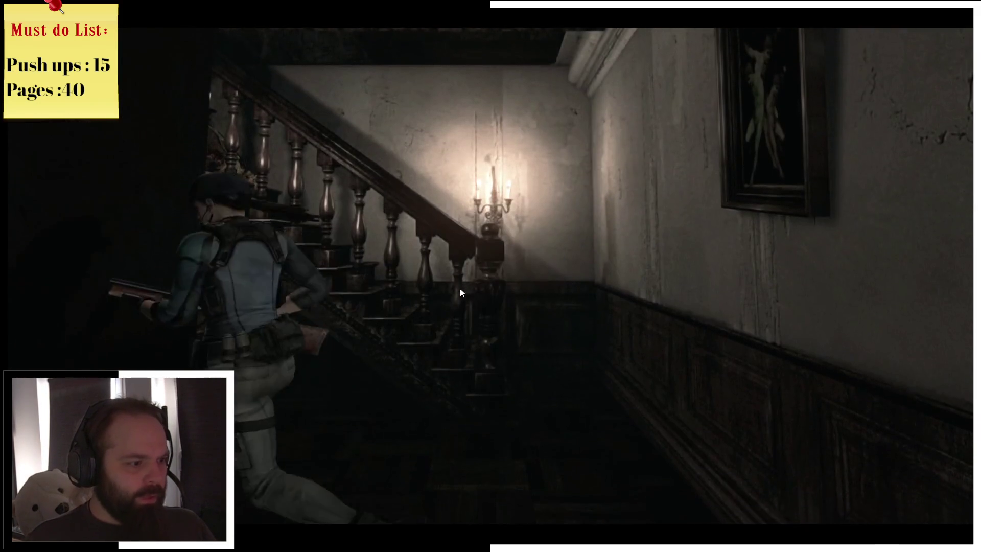
pyautogui.press('w')
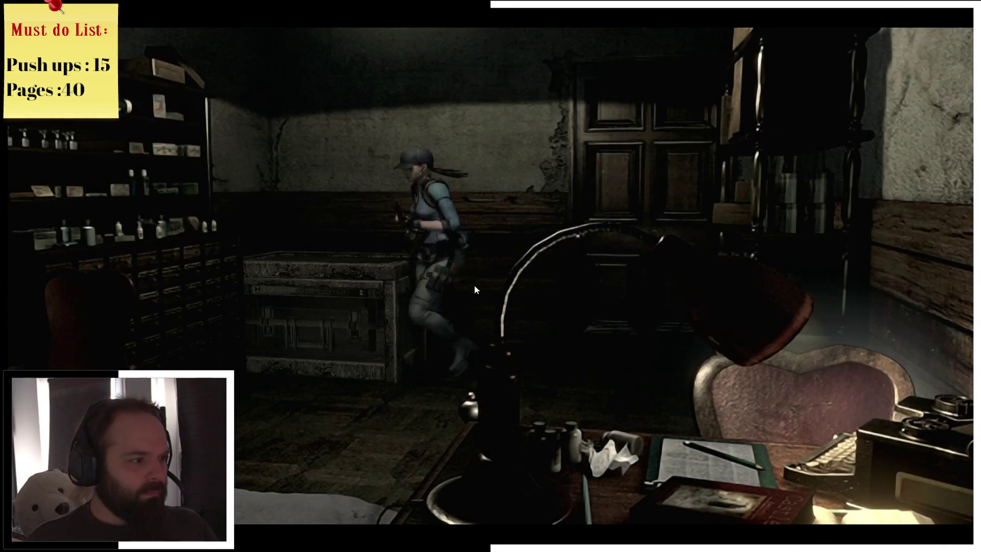
# - Take the serum, then swap Jill's Shotgun for the Handgun in the item box
pyautogui.press('Return')
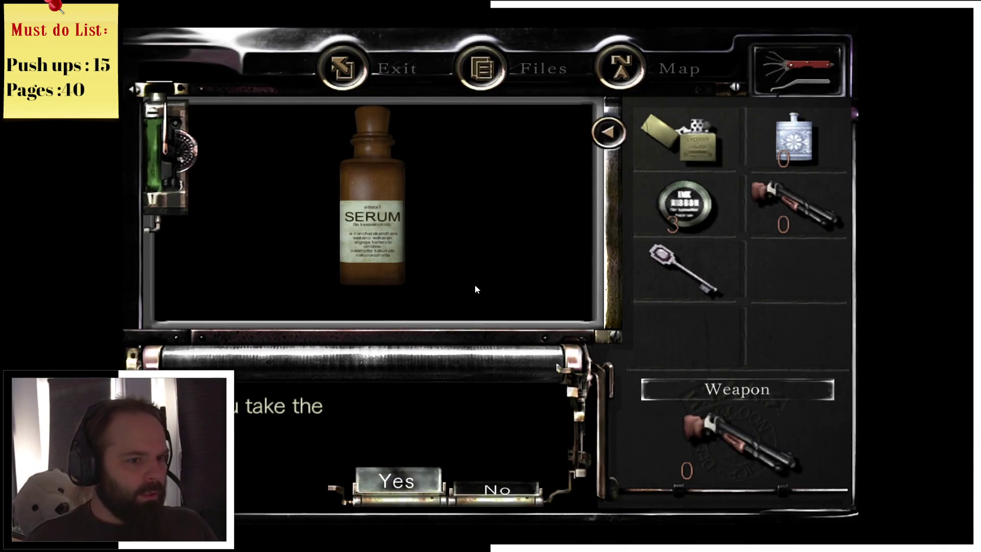
pyautogui.press('Return')
pyautogui.press('Return')
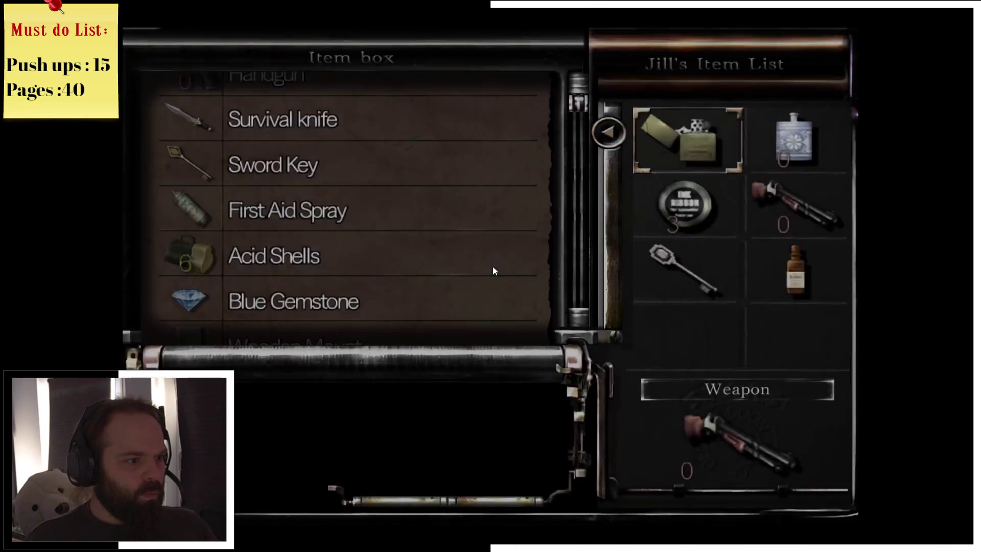
pyautogui.press('Left')
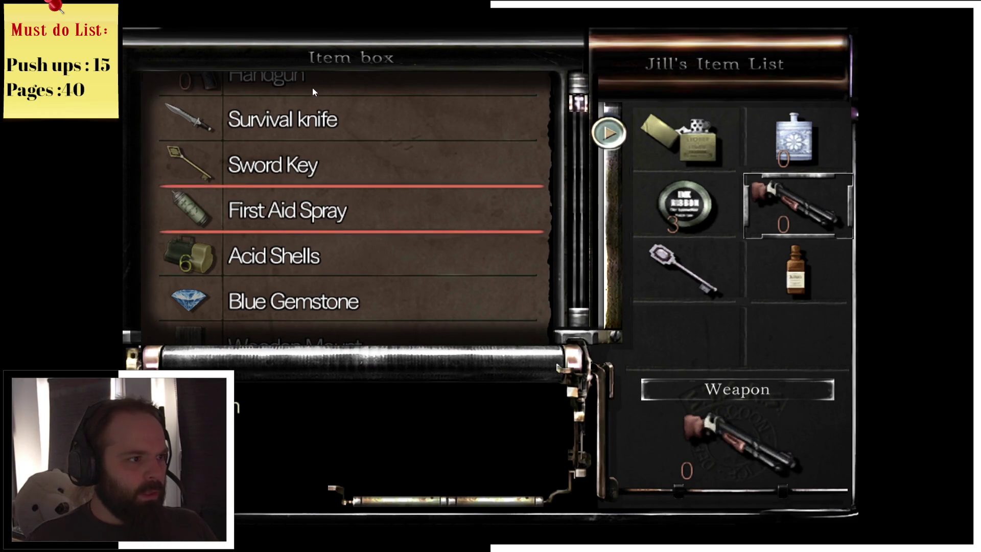
pyautogui.press('Up')
pyautogui.press('Up')
pyautogui.press('Up')
pyautogui.press('Return')
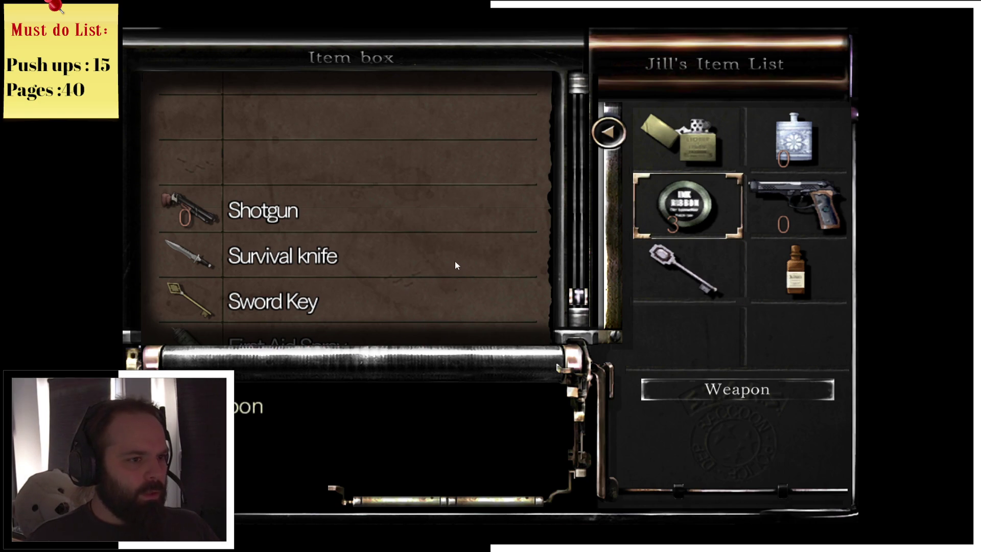
pyautogui.press('Escape')
# - Go through the door, check the Mansion 2F map, and walk Jill along the railed balcony
pyautogui.press('w')
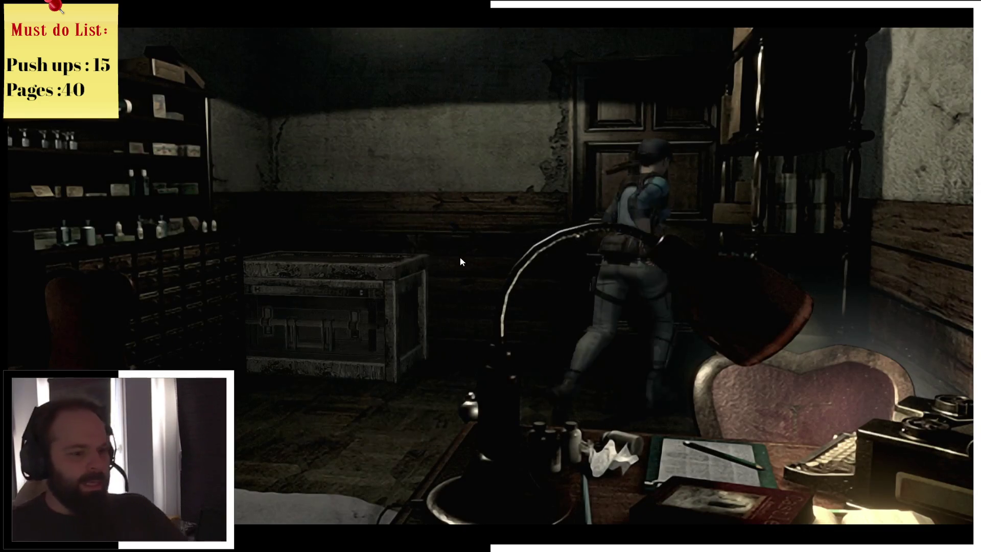
pyautogui.press('Return')
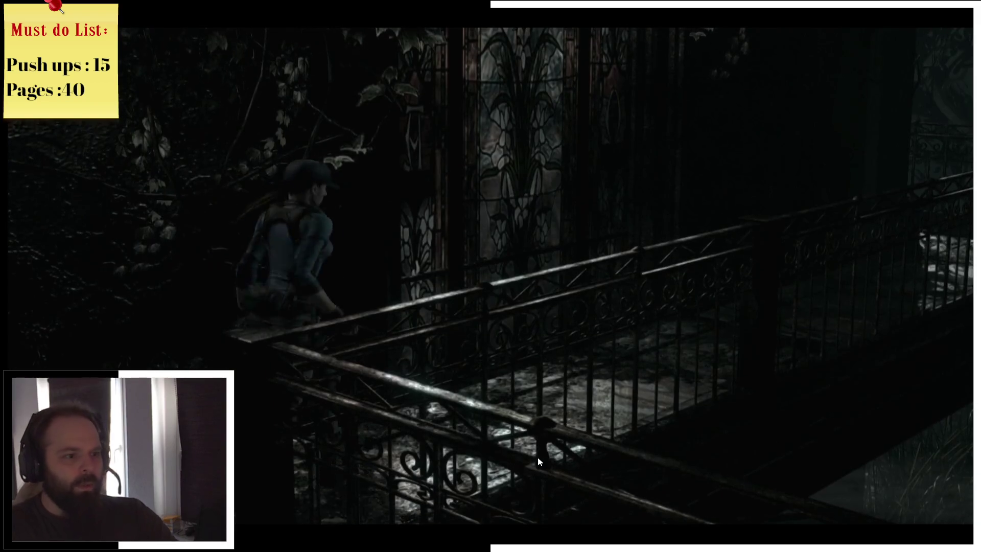
pyautogui.press('m')
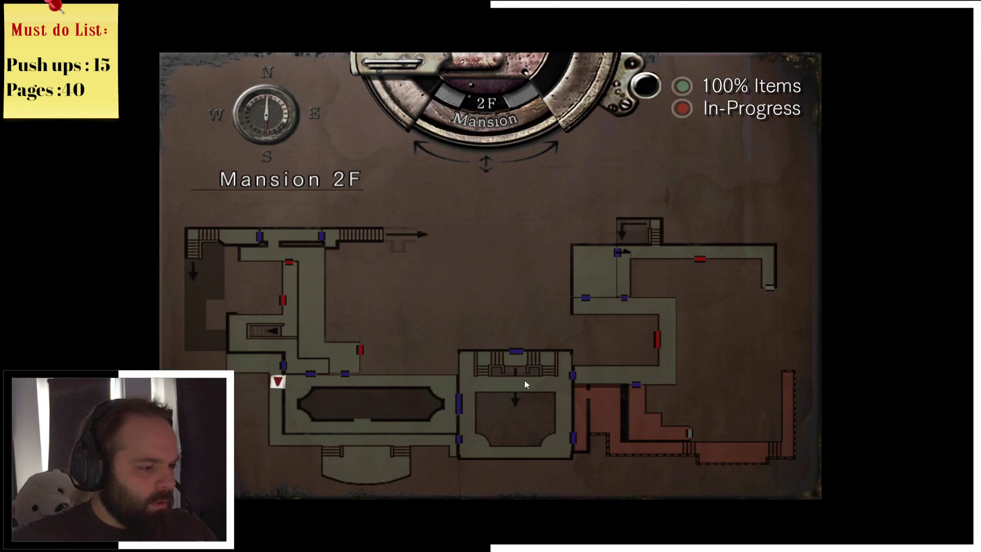
pyautogui.press('m')
pyautogui.press('w')
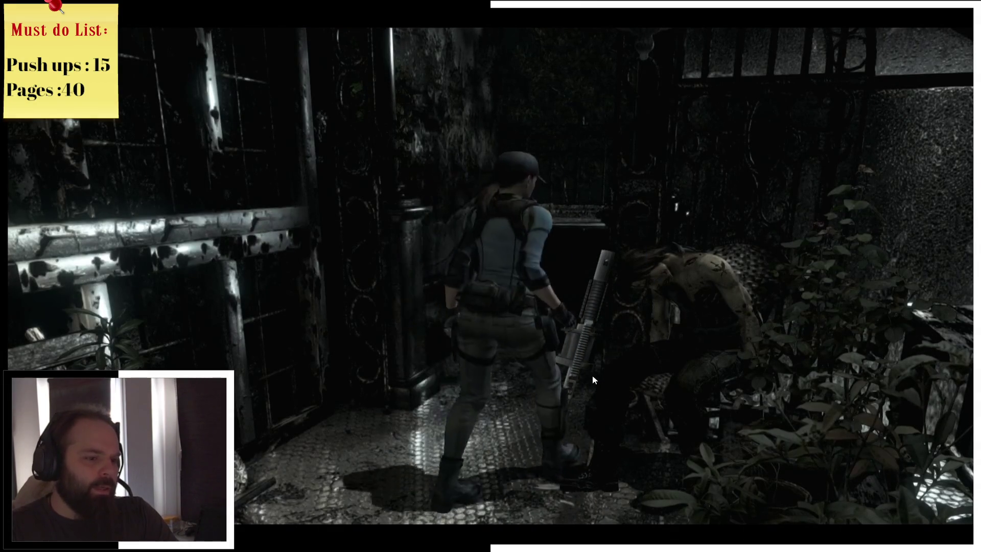
# - Take the Grenade Launcher and walk Jill up the lamp-lit stone stairs
pyautogui.press('Tab')
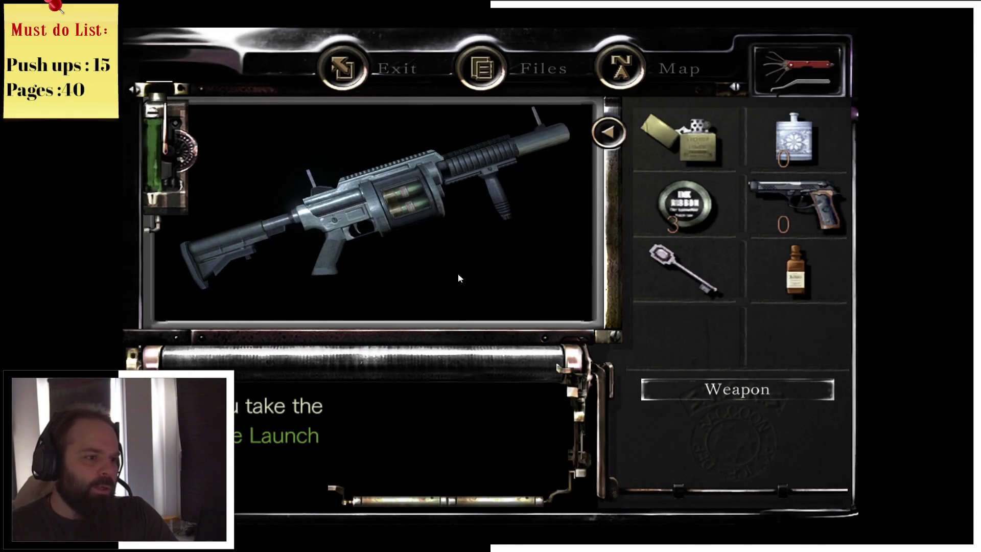
pyautogui.press('Return')
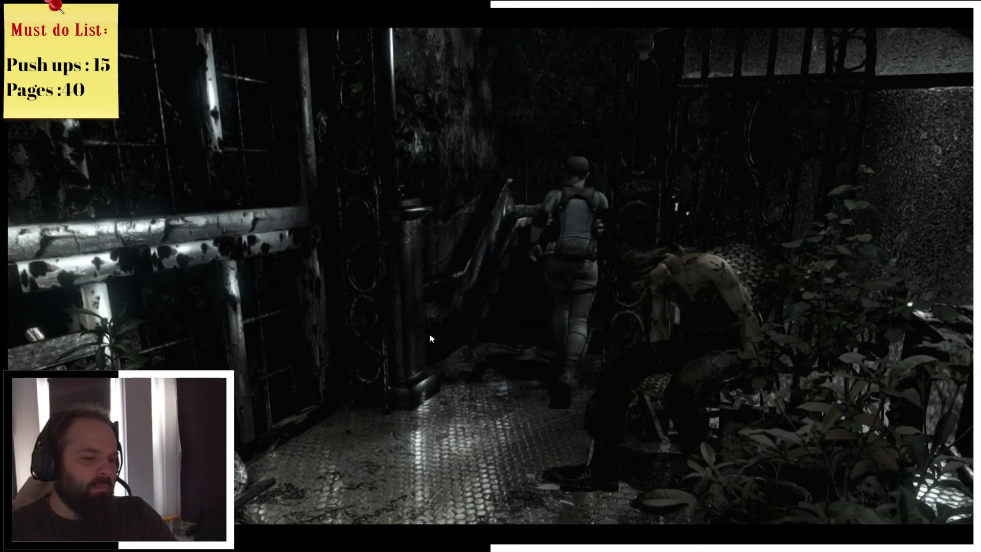
pyautogui.press('Up')
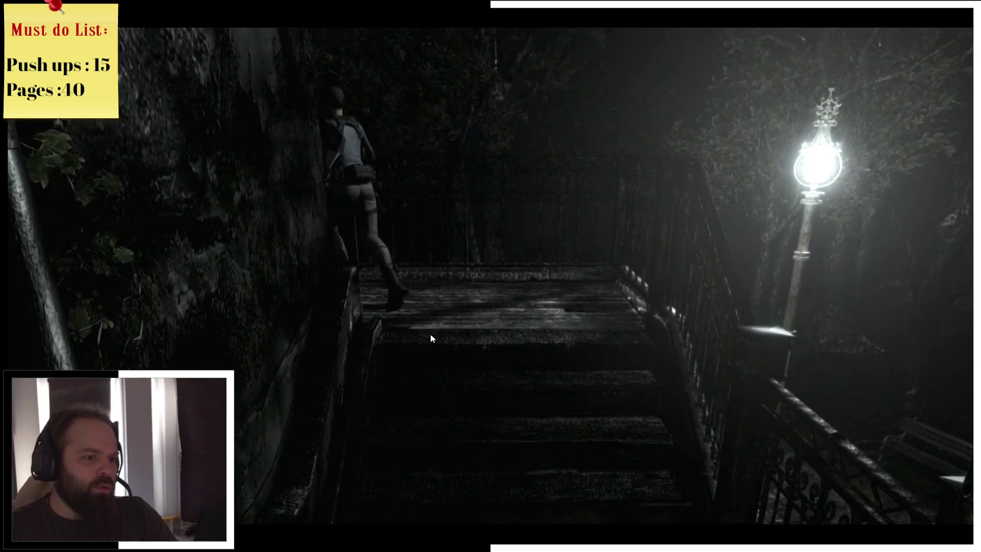
pyautogui.press('Up')
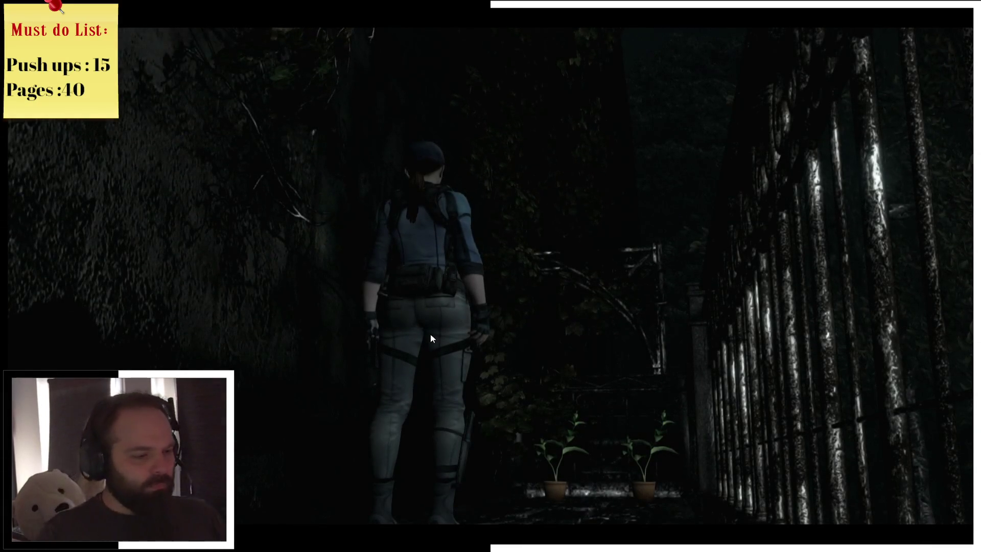
# - Move Jill deeper into the fenced corridor and select the grenade launcher in the inventory
pyautogui.press('Down')
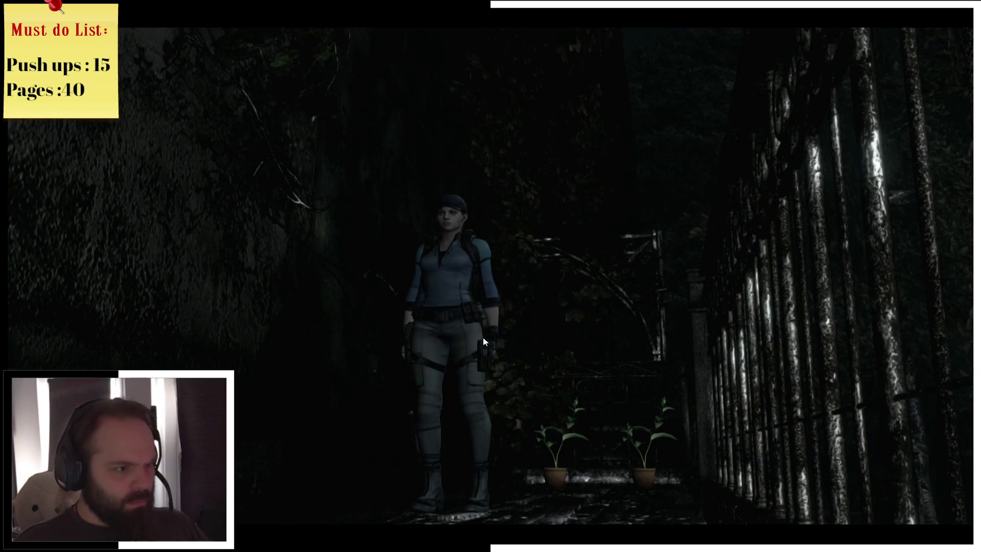
pyautogui.press('Down')
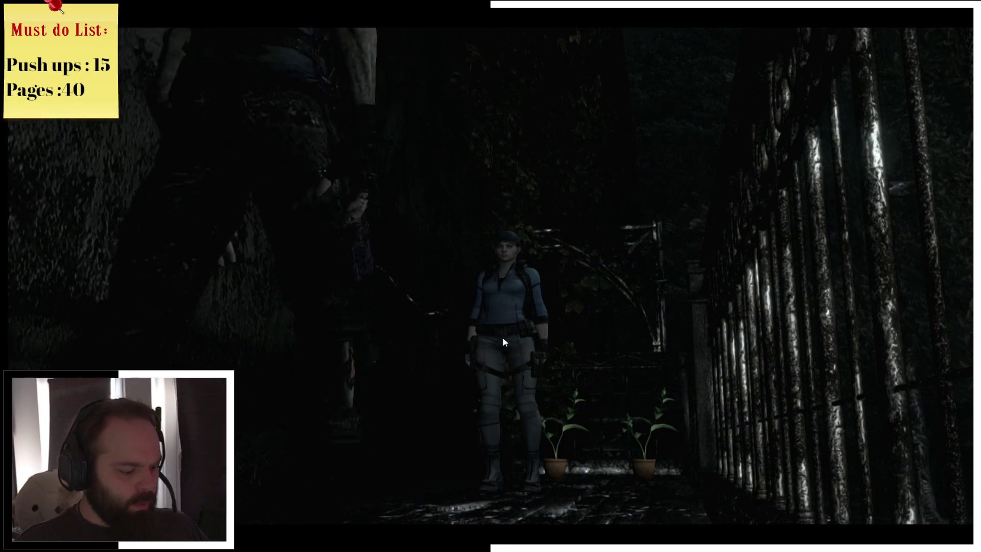
pyautogui.press('Tab')
pyautogui.click(659, 349)
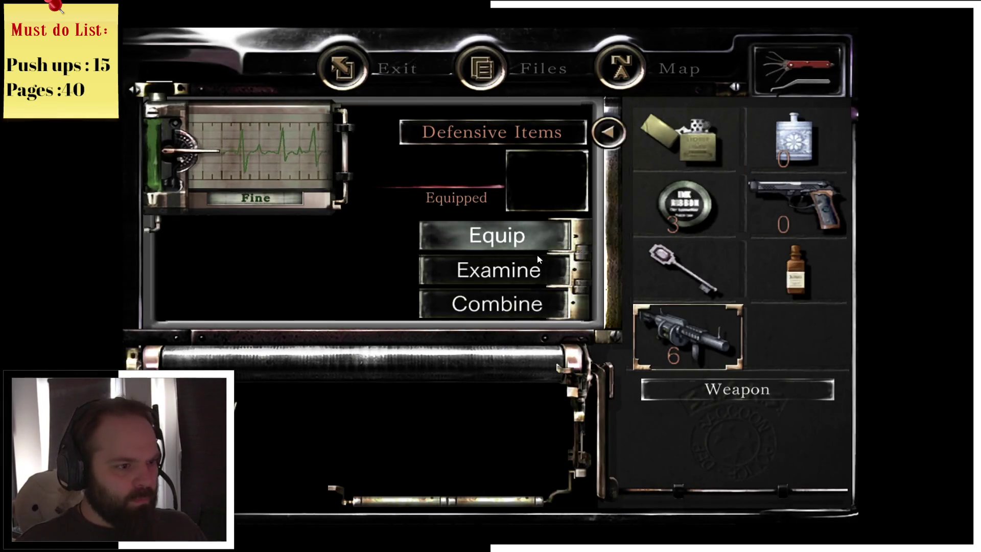
# - Equip the grenade launcher and return to the game
pyautogui.click(528, 238)
pyautogui.press('Tab')
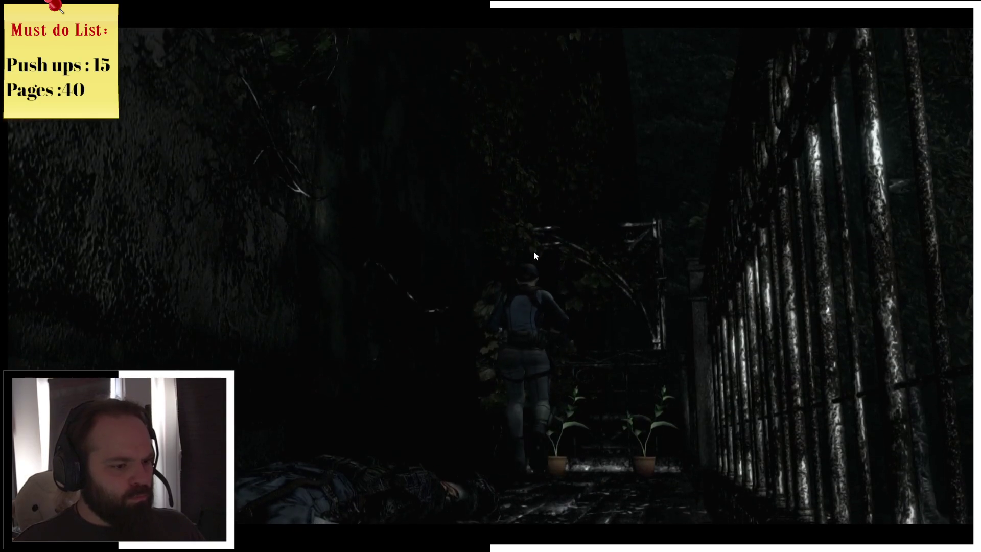
# - Take the Green Herb from the potted plants
pyautogui.press('Tab')
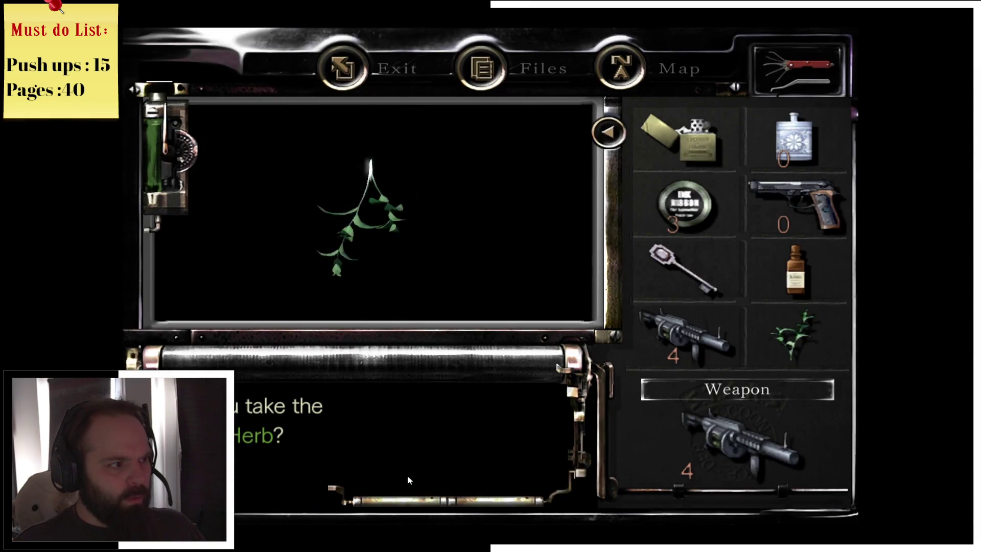
pyautogui.press('Escape')
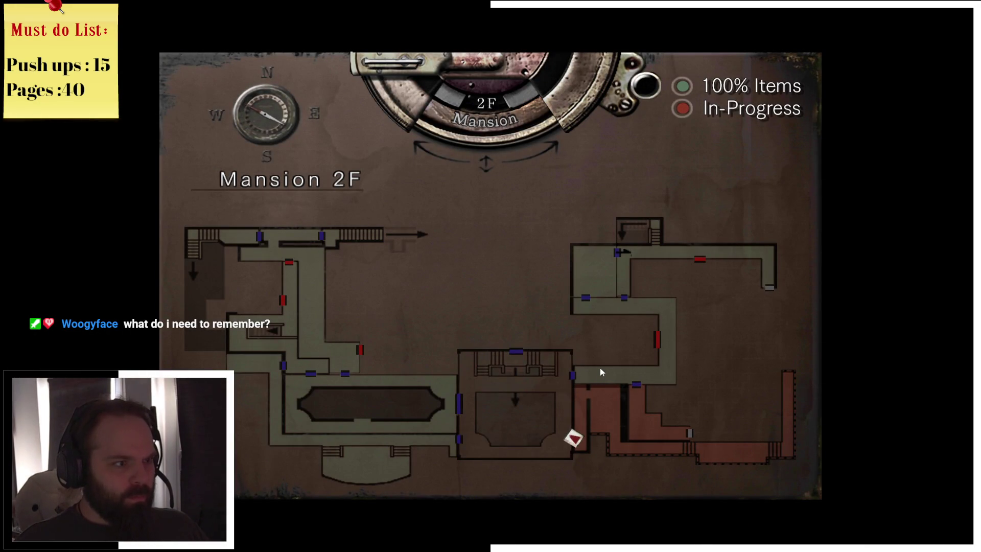
# - Reopen the map and flip between the Mansion 3F and 2F floor plans
pyautogui.press('Escape')
pyautogui.press('m')
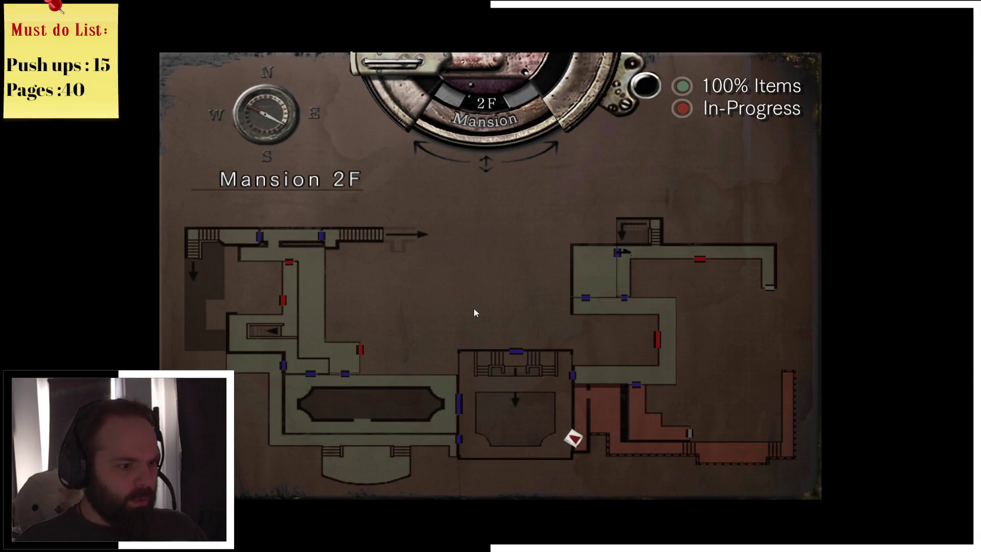
pyautogui.press('Up')
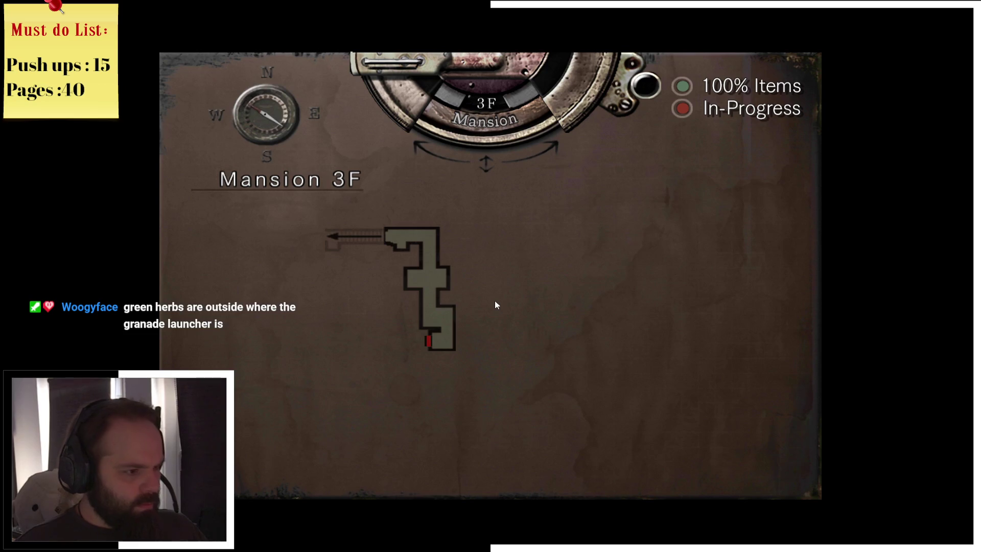
pyautogui.press('Down')
pyautogui.press('Up')
pyautogui.press('Down')
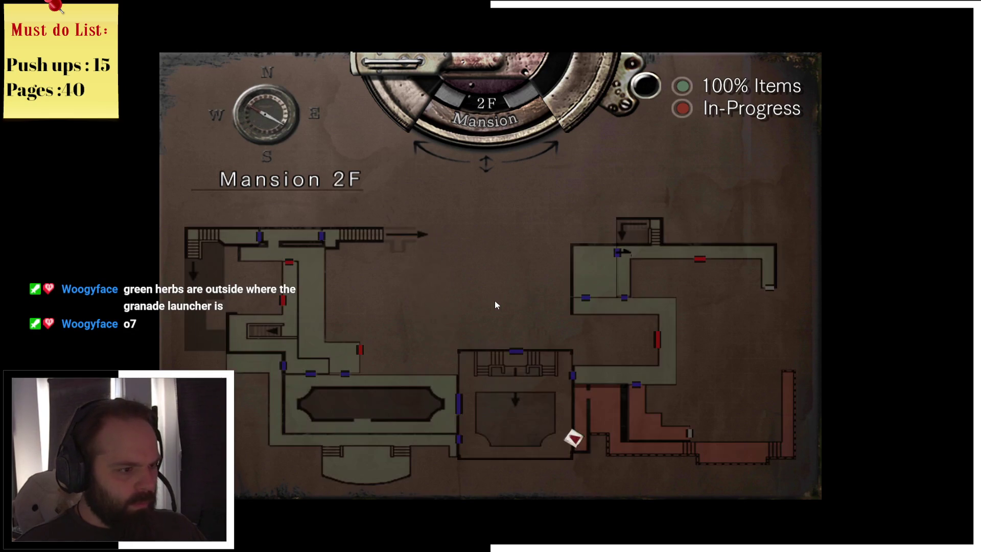
# - Check the Mansion 1F and basement B1 maps, then close the map on 1F
pyautogui.press('Down')
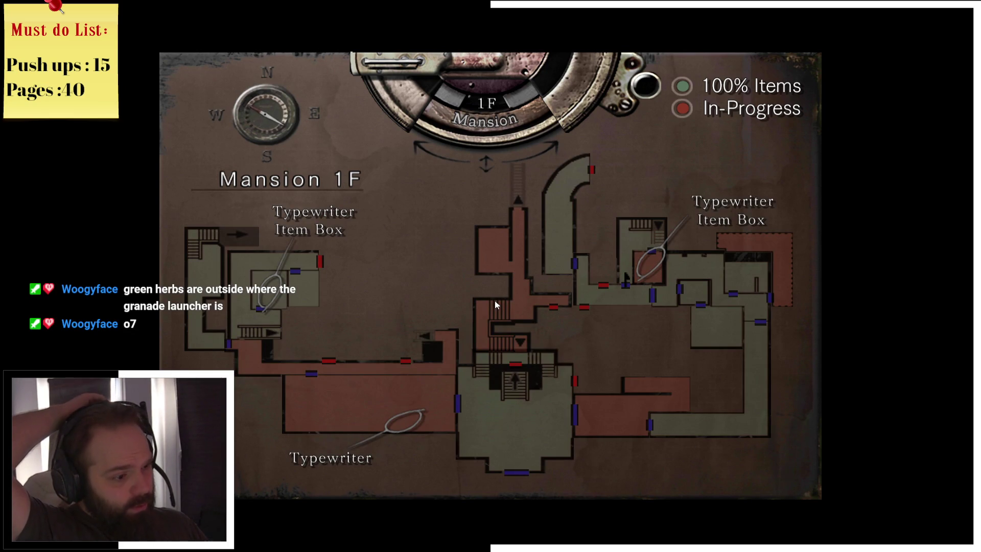
pyautogui.press('Down')
pyautogui.press('Up')
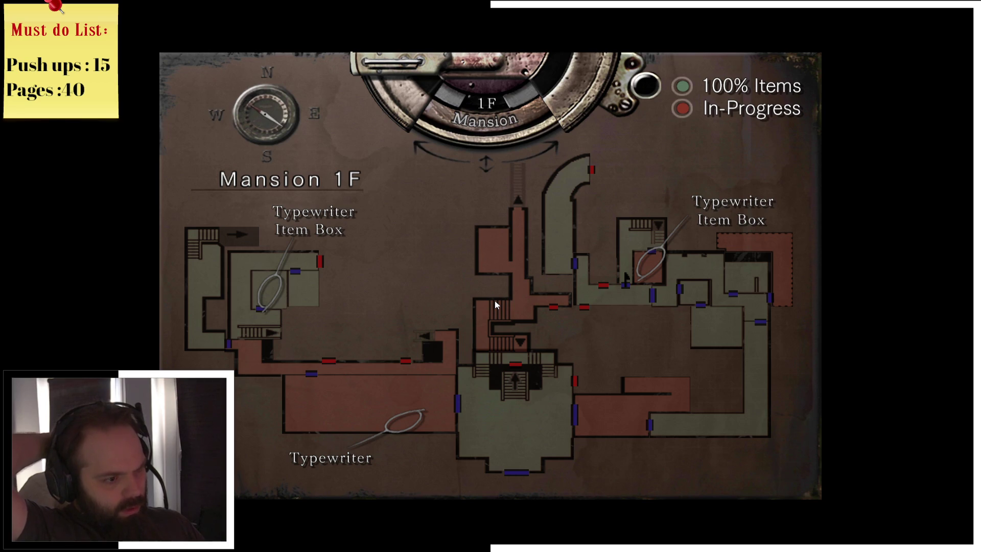
pyautogui.press('Escape')
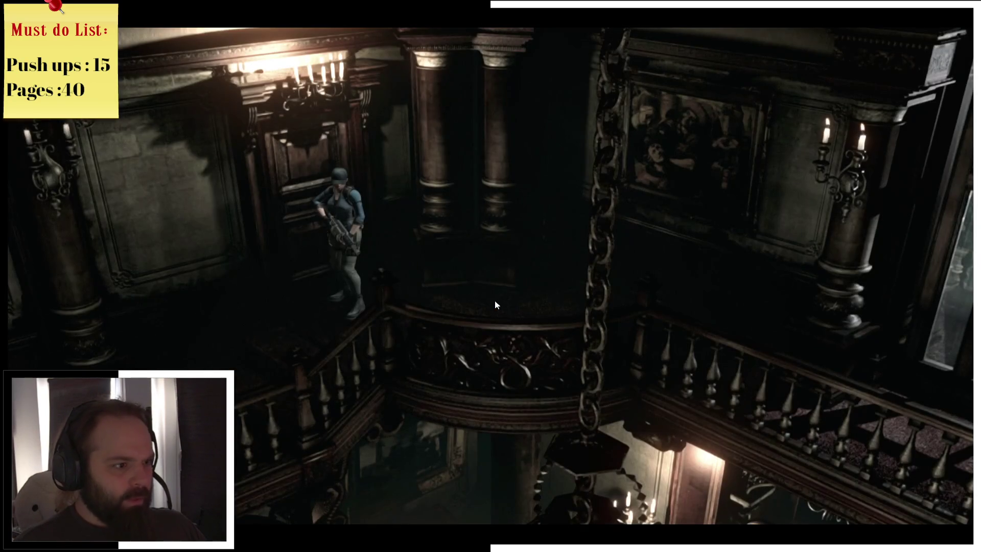
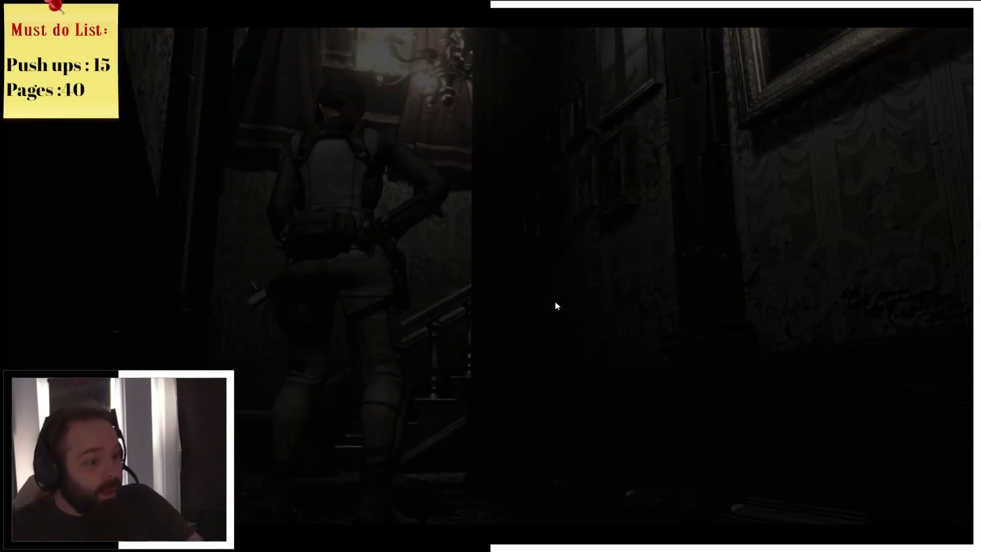
# - Check the Mansion 1F map, then leave the storeroom
pyautogui.press('m')
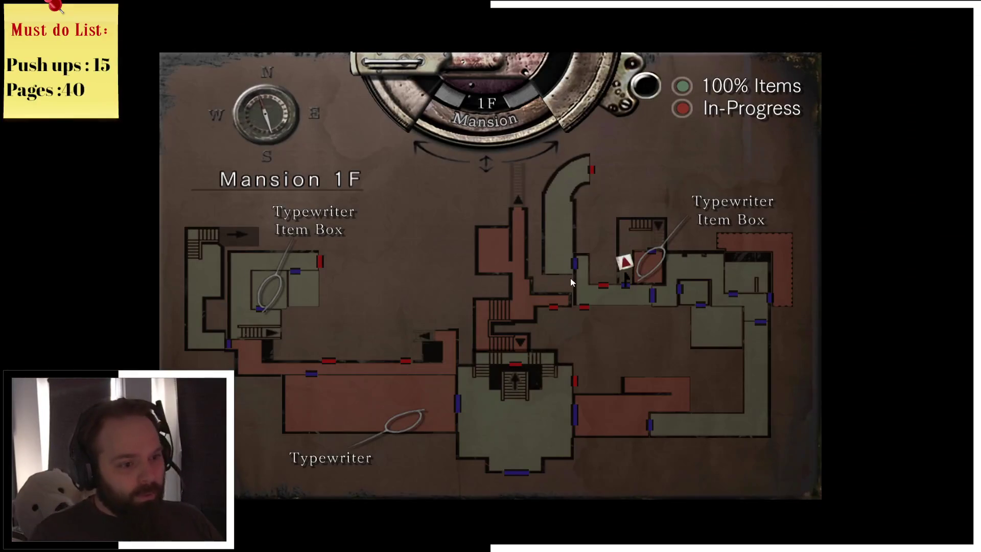
pyautogui.press('m')
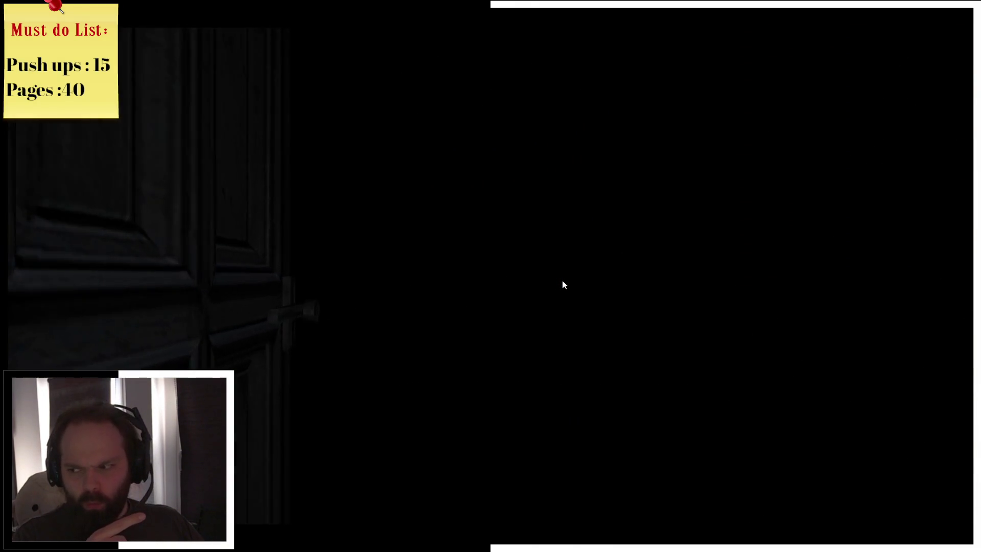
pyautogui.press('Up')
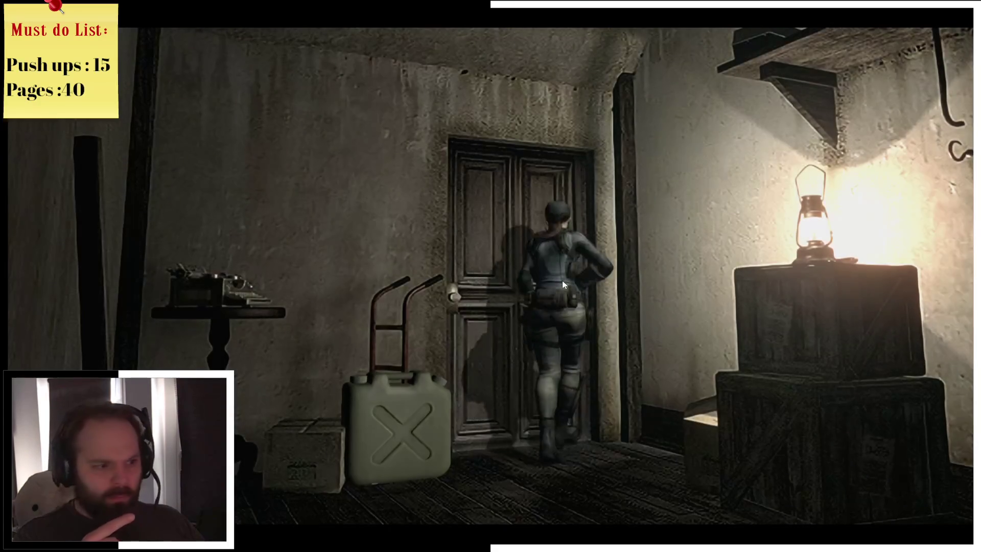
pyautogui.press('Return')
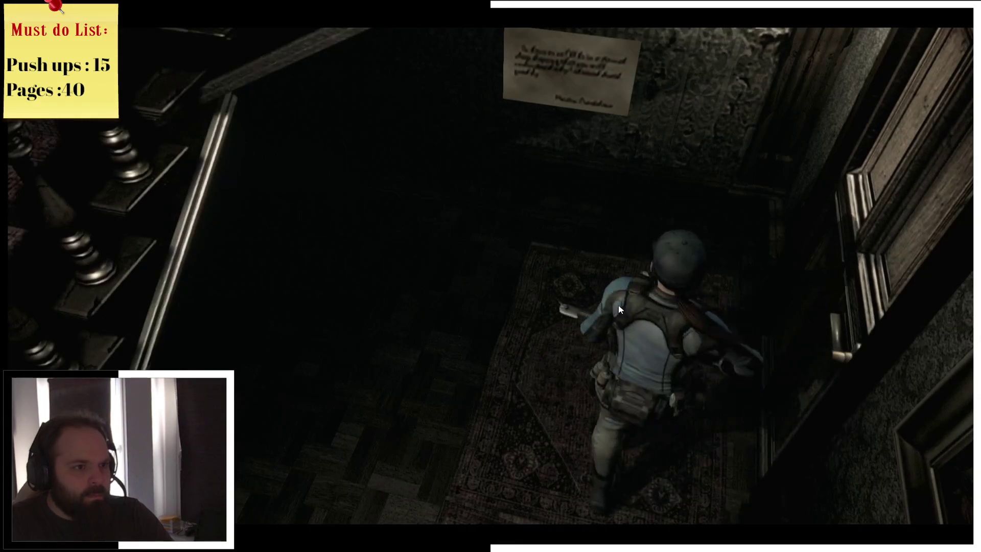
# - Read Barry's hallway note about the bullets in the room on the right, then go through the door
pyautogui.press('w')
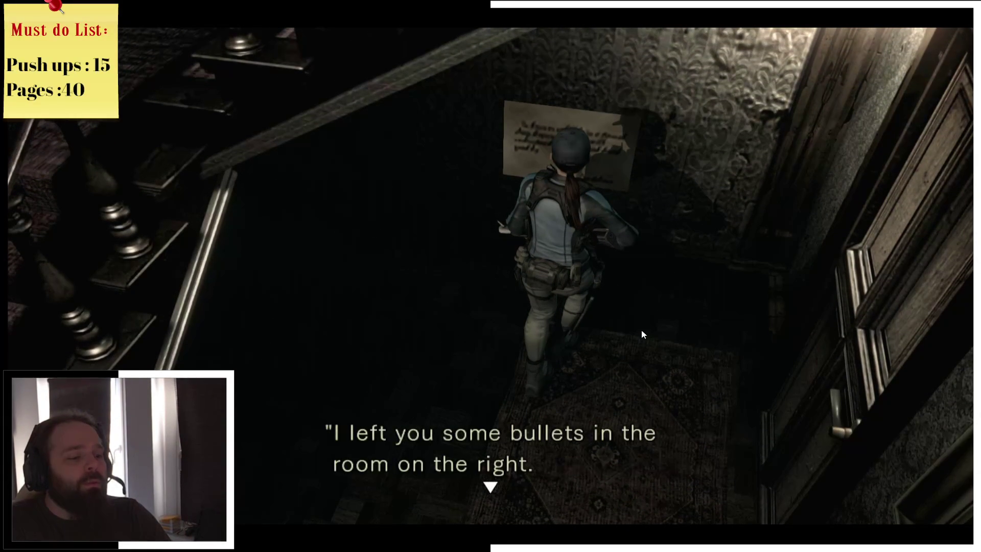
pyautogui.press('Return')
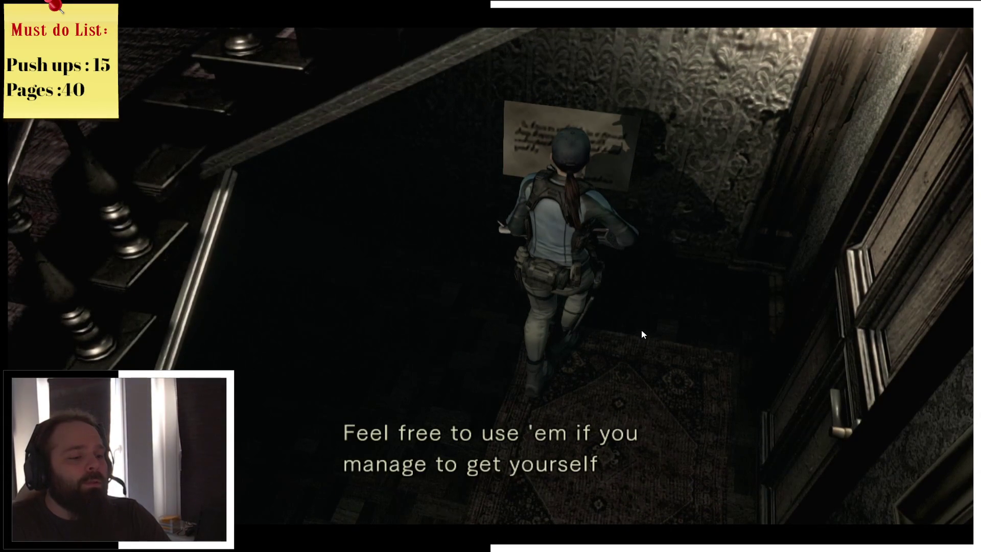
pyautogui.press('Return')
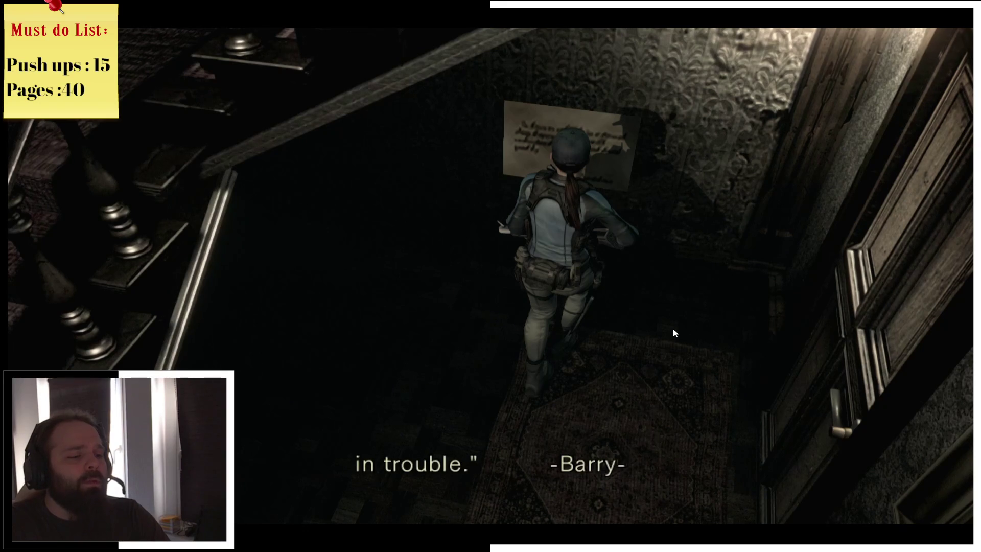
pyautogui.press('Return')
pyautogui.press('d')
pyautogui.press('Return')
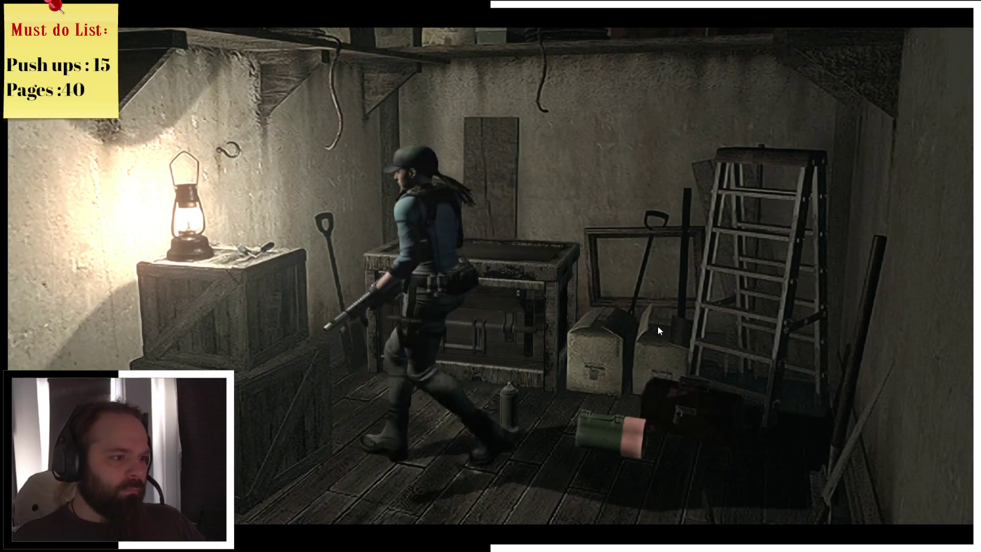
# - Dismiss the lantern text and try to take the First Aid Spray, which fails because the inventory is full
pyautogui.press('Return')
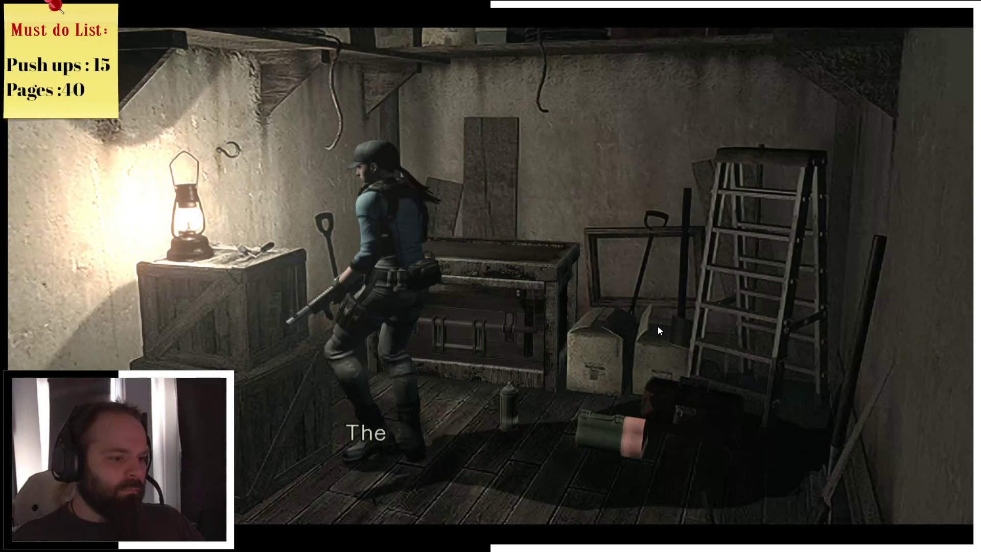
pyautogui.press('Return')
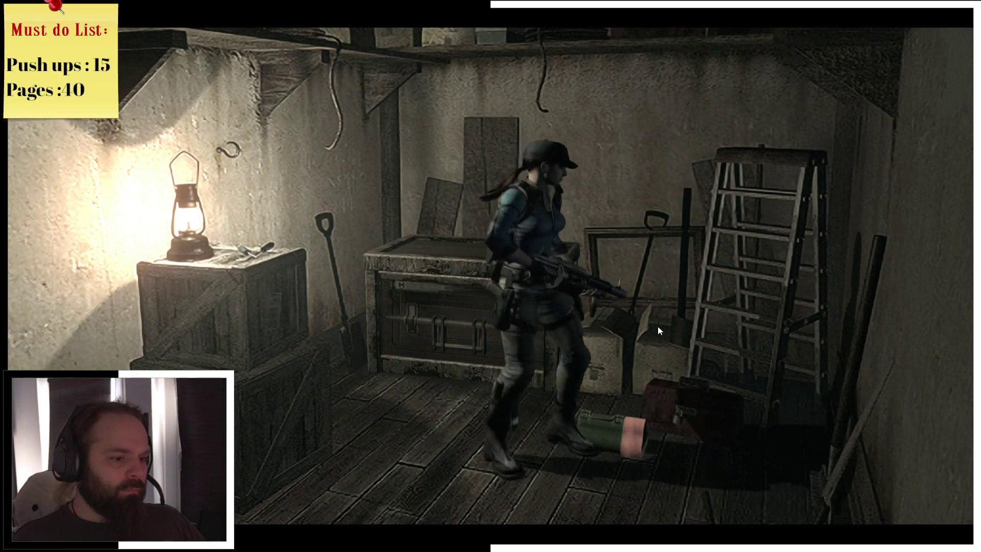
pyautogui.press('Return')
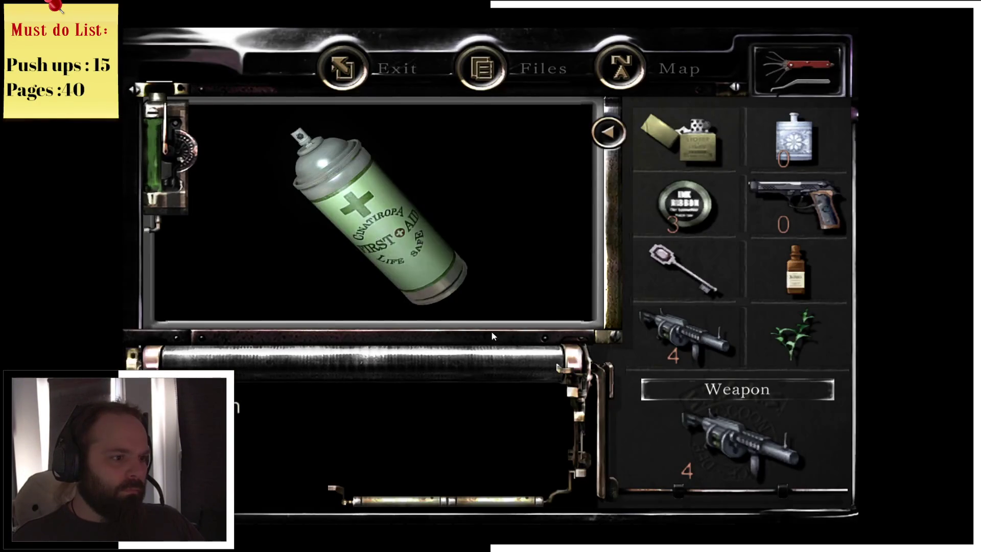
pyautogui.press('Return')
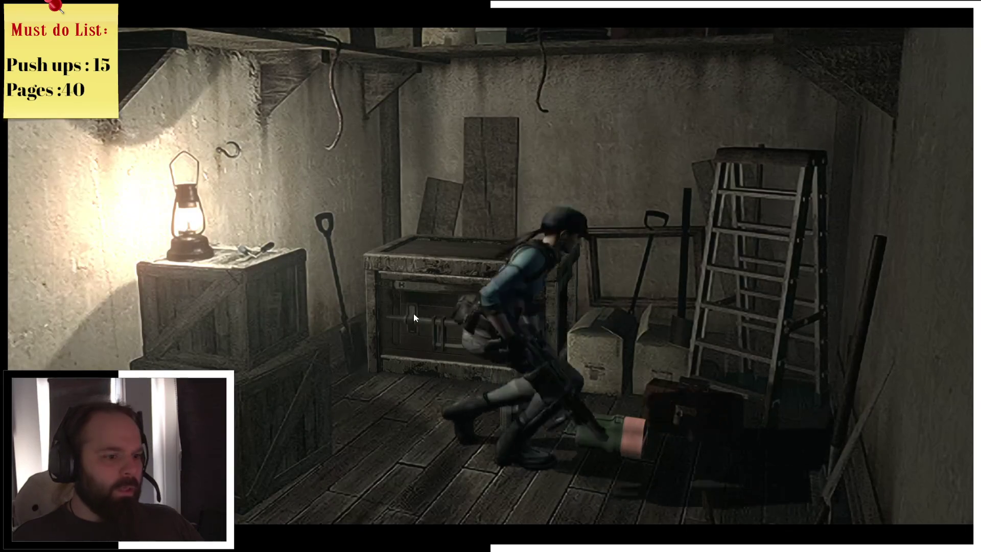
# - Walk to the item box crate and open it
pyautogui.press('Up')
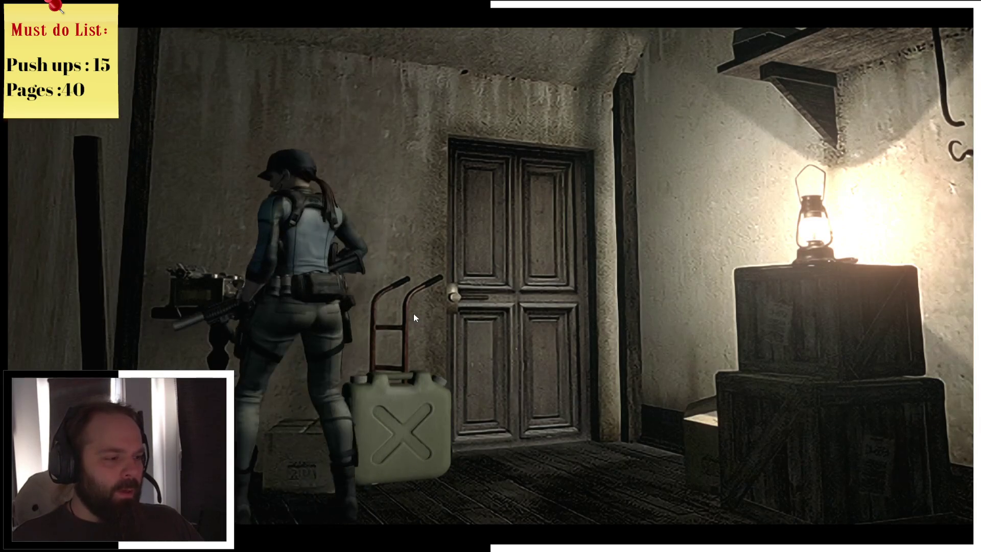
pyautogui.press('Up')
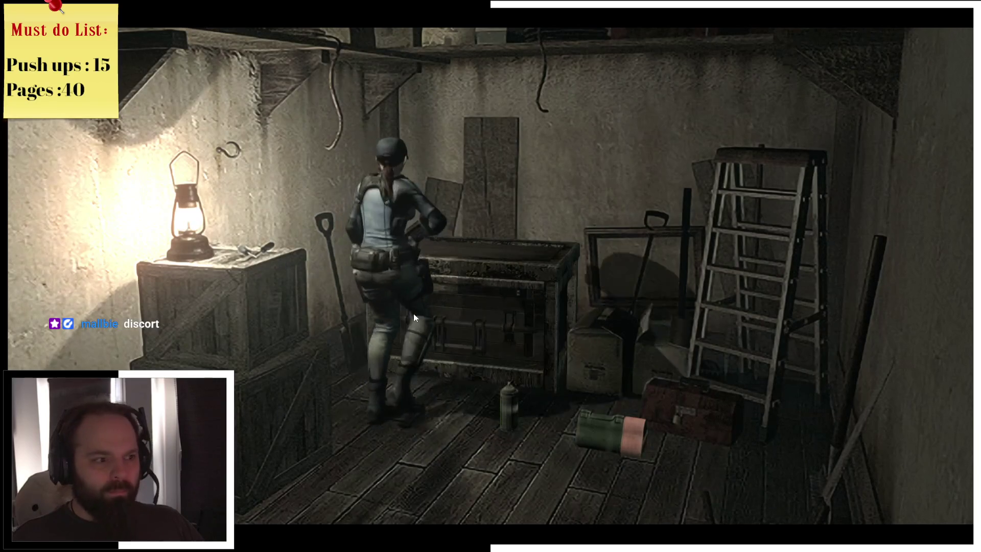
pyautogui.press('Return')
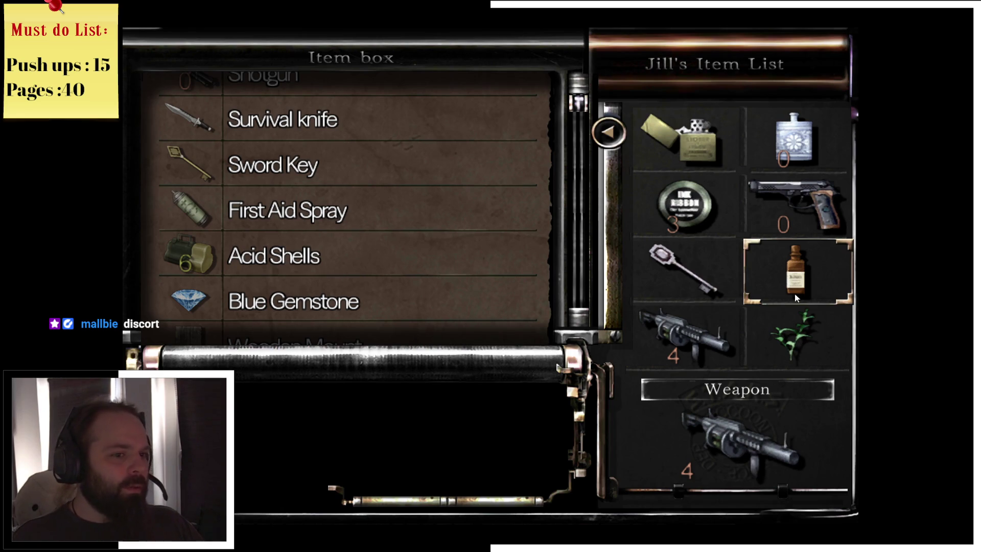
# - Store the Green Herb in an empty item box row
pyautogui.click(822, 235)
pyautogui.click(618, 143)
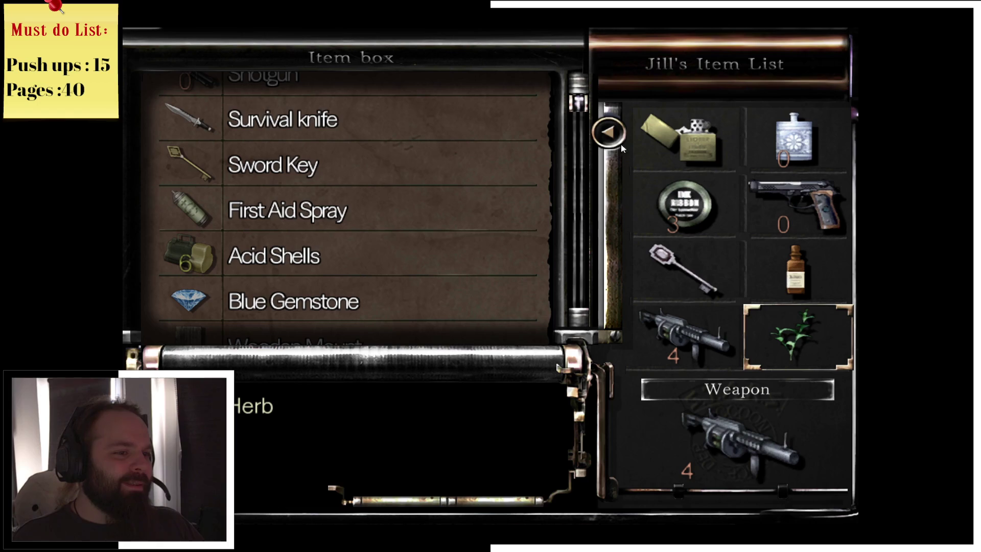
pyautogui.click(603, 133)
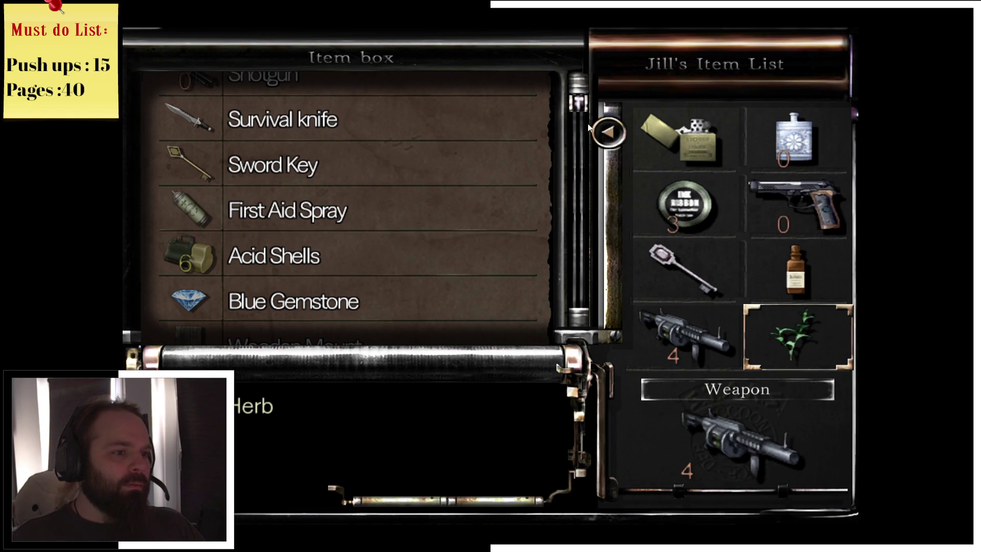
pyautogui.click(390, 207)
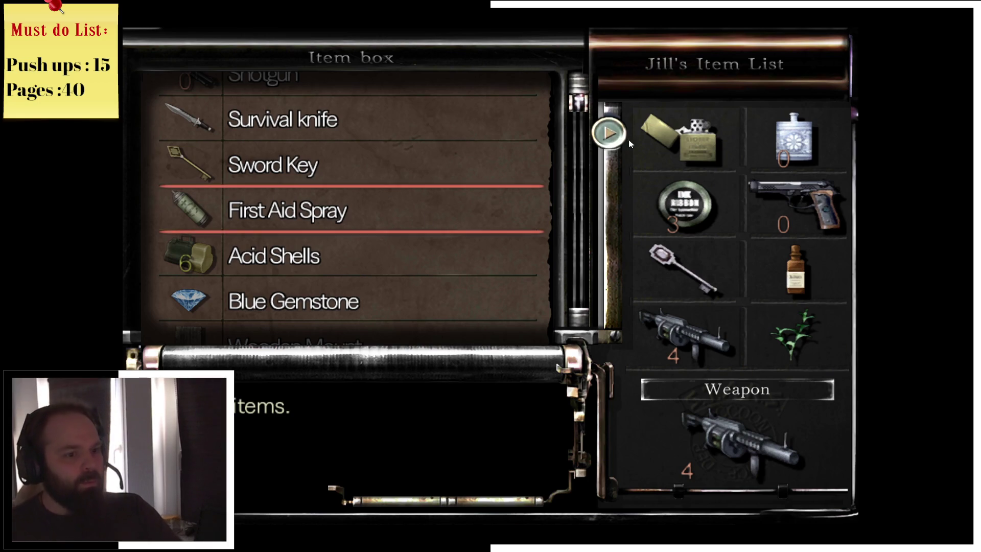
pyautogui.scroll(-5, 400, 255)
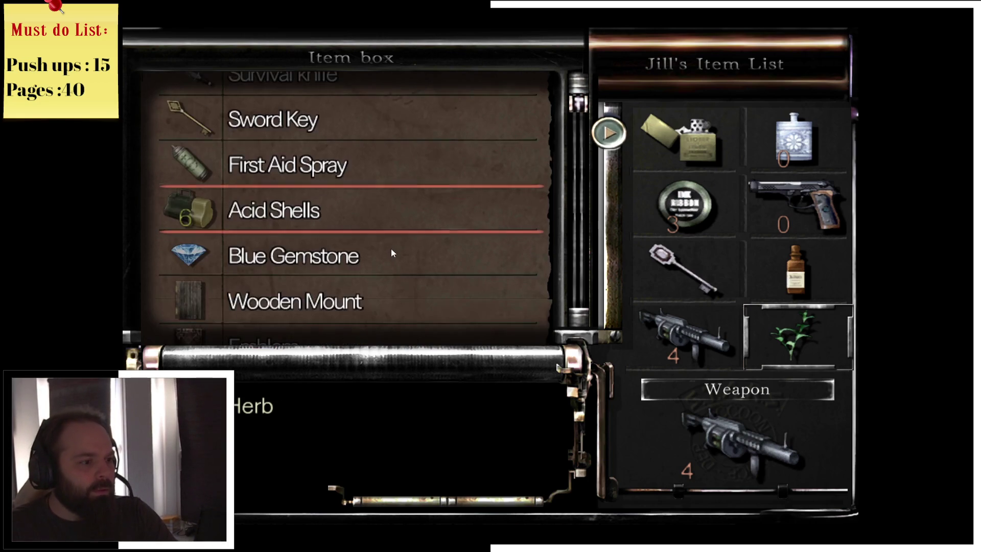
pyautogui.click(409, 219)
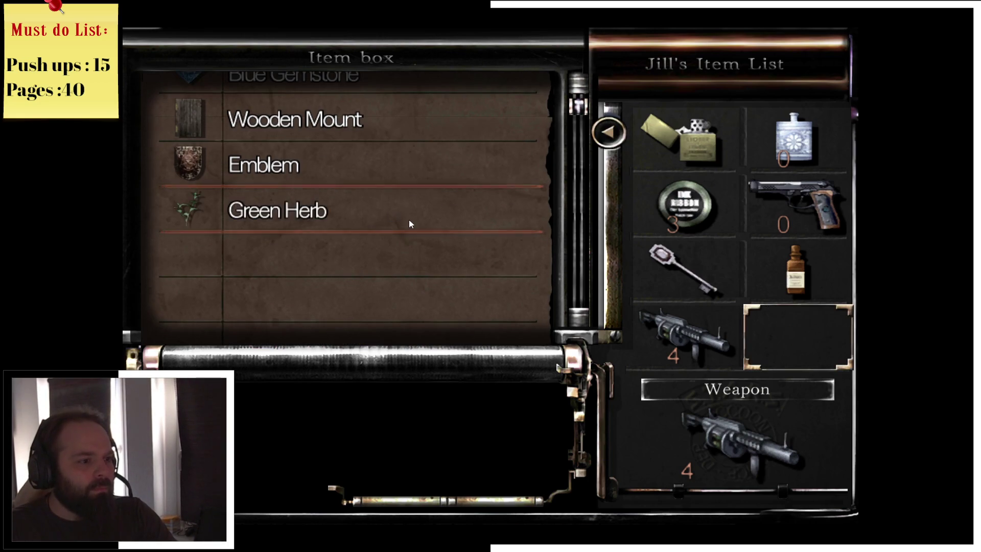
# - Store the Handgun in the item box and close the box
pyautogui.press('Up')
pyautogui.press('Up')
pyautogui.press('Down')
pyautogui.scroll(-1, 401, 266)
pyautogui.scroll(1, 403, 215)
pyautogui.click(385, 204)
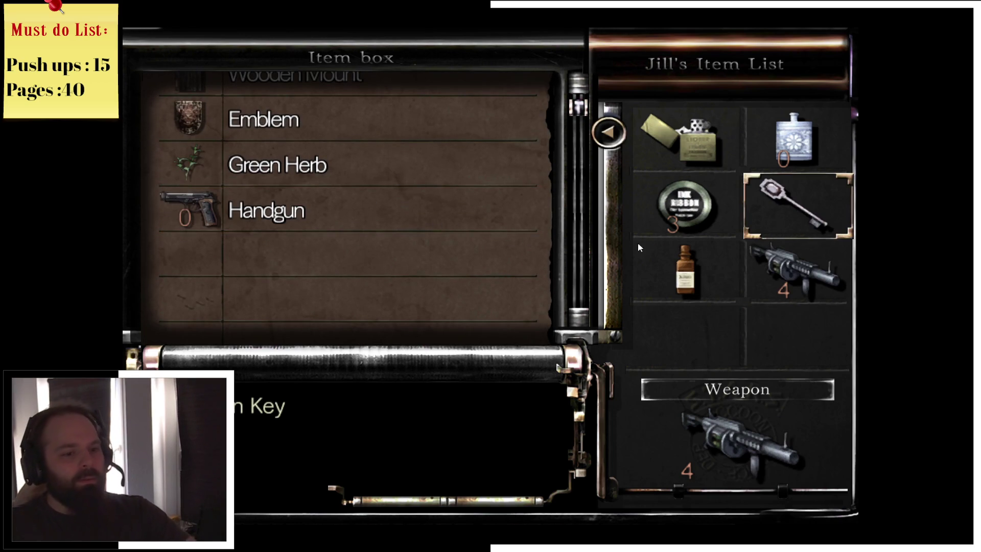
pyautogui.press('Escape')
pyautogui.press('Down')
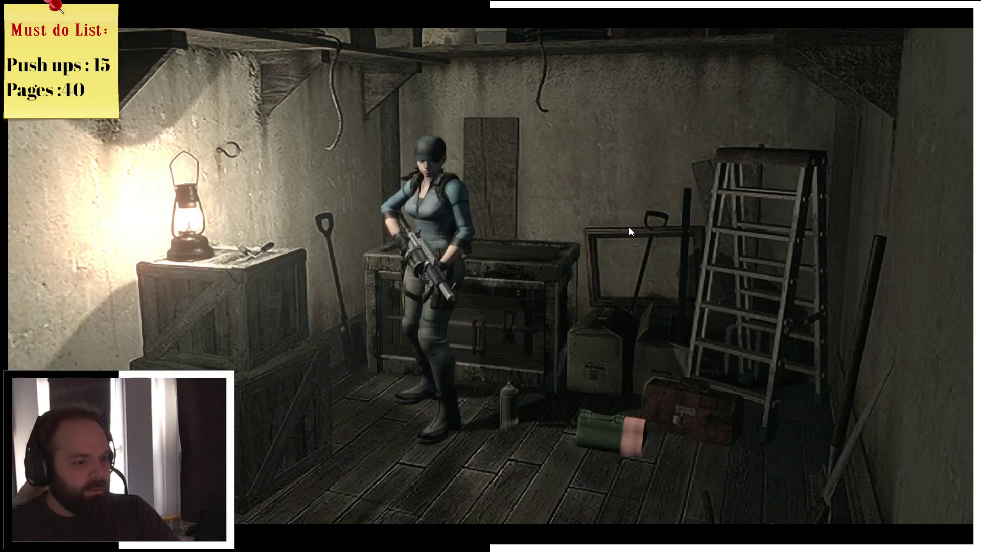
# - Take the First Aid Spray and examine the toolbox
pyautogui.press('Return')
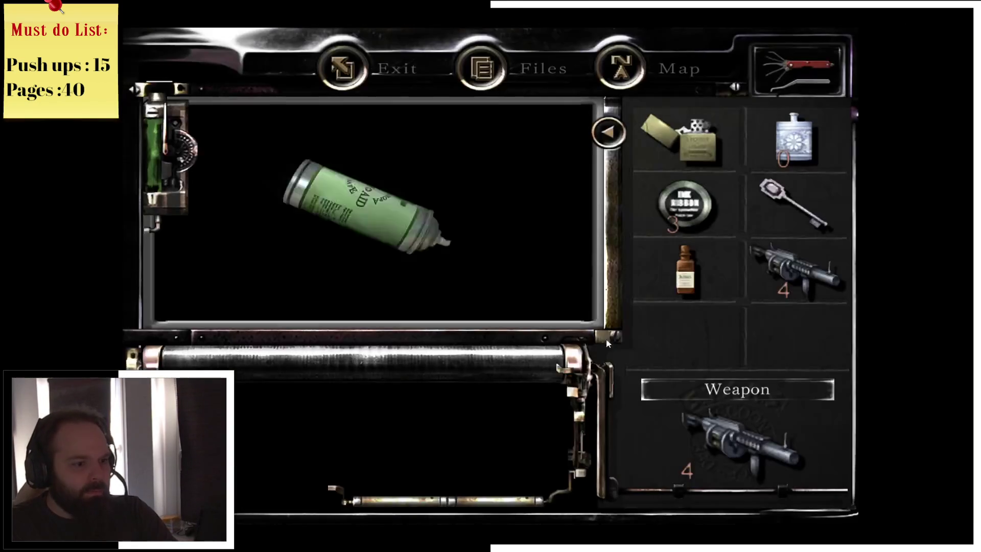
pyautogui.press('Return')
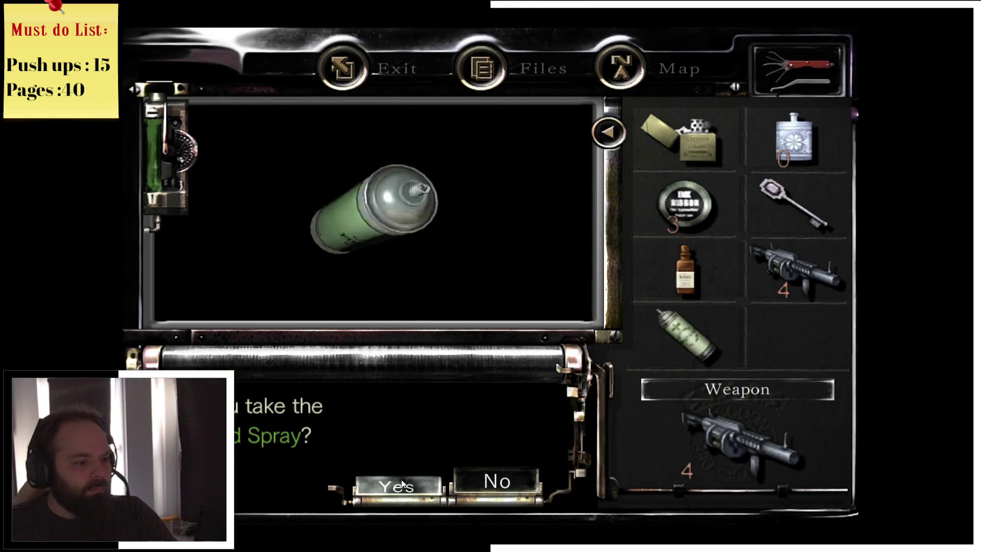
pyautogui.press('Right')
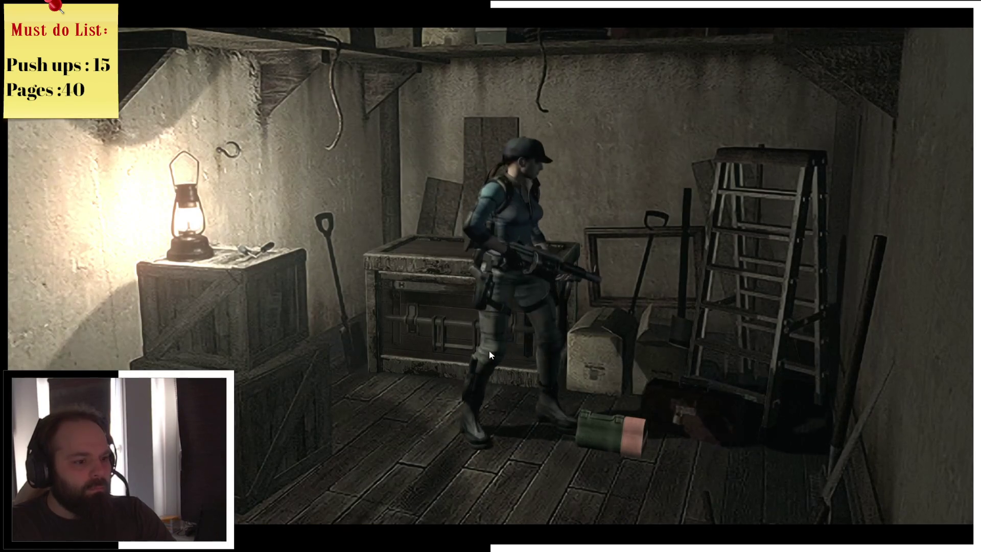
pyautogui.press('Return')
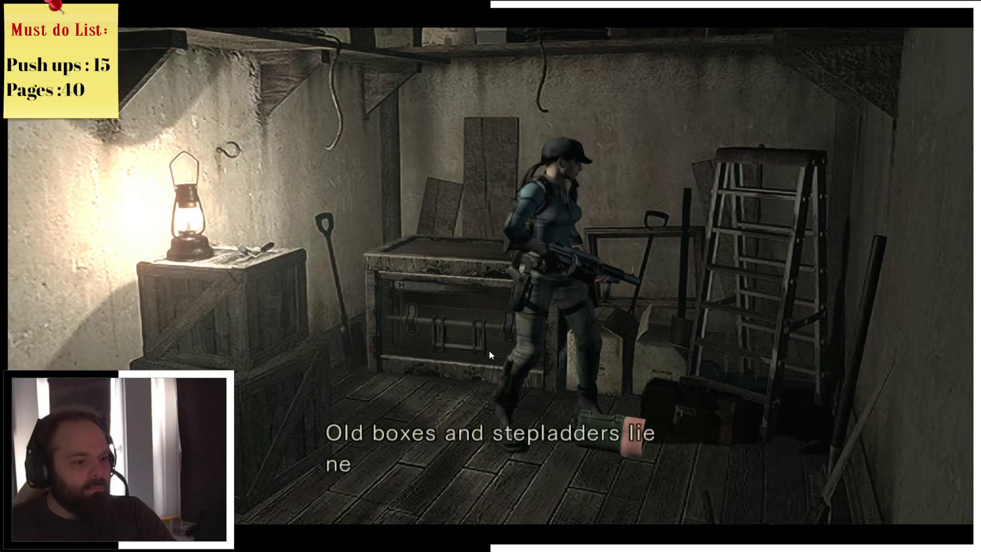
pyautogui.press('Return')
# - Pick up the launcher shells from the floor and walk to the typewriter
pyautogui.press('Down')
pyautogui.press('Return')
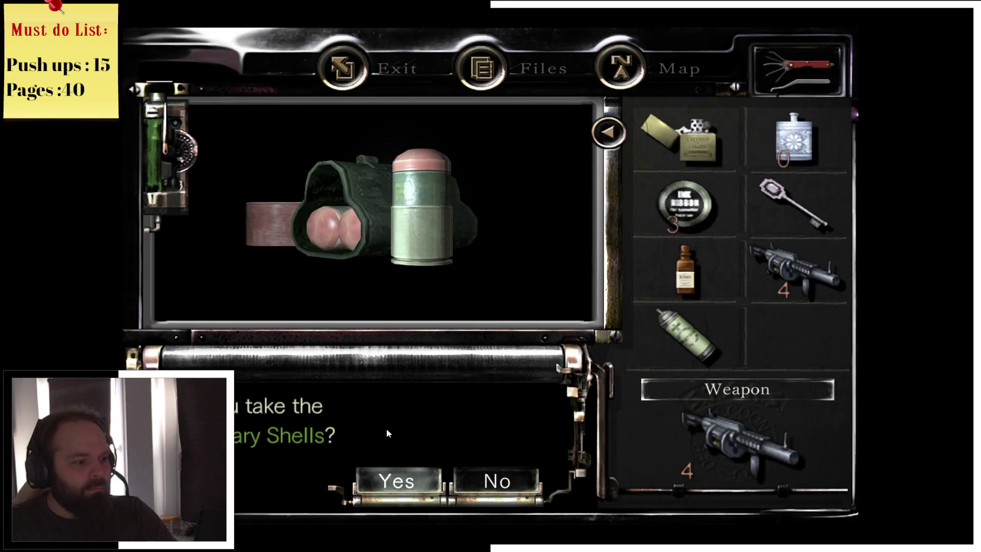
pyautogui.click(391, 480)
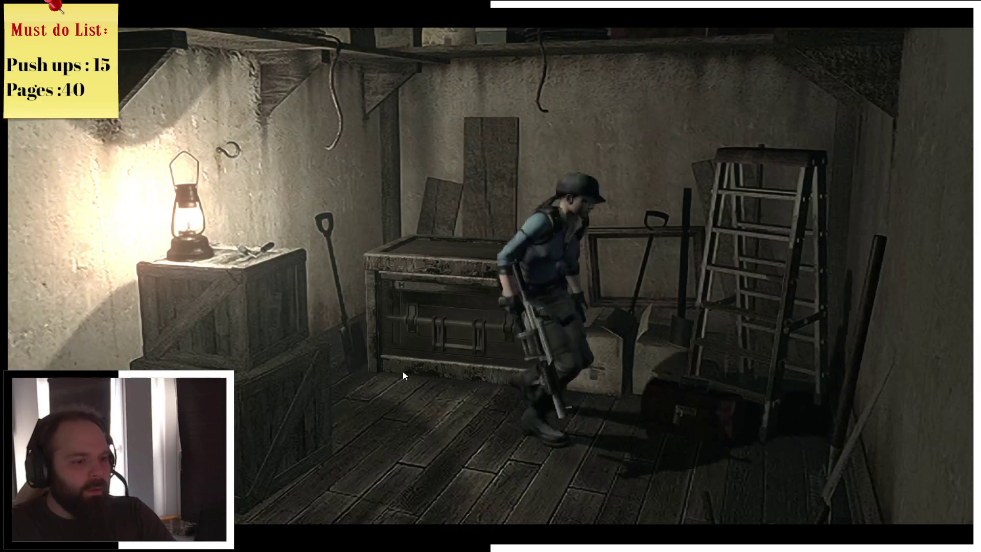
pyautogui.press('Left')
pyautogui.press('Left')
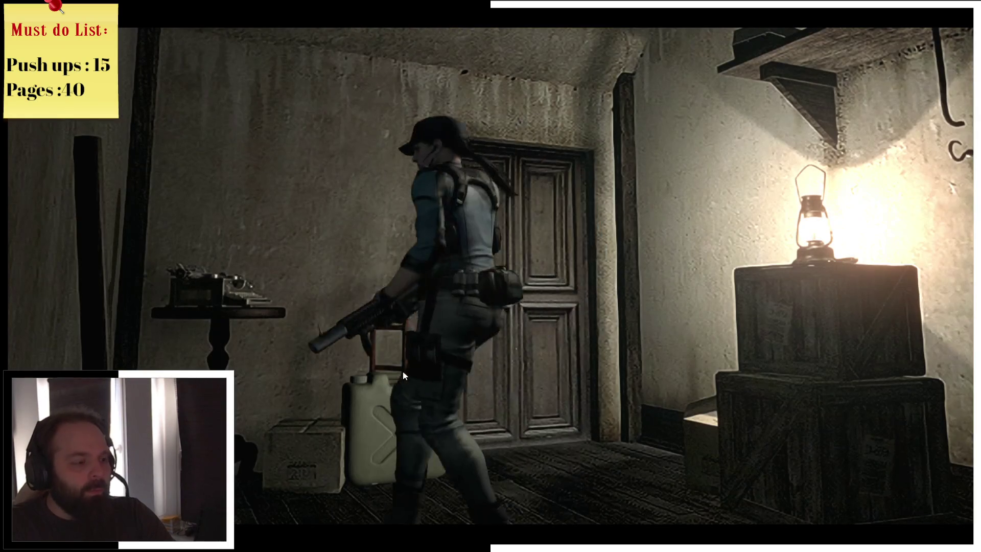
pyautogui.press('Return')
pyautogui.press('Return')
pyautogui.press('Return')
pyautogui.press('Return')
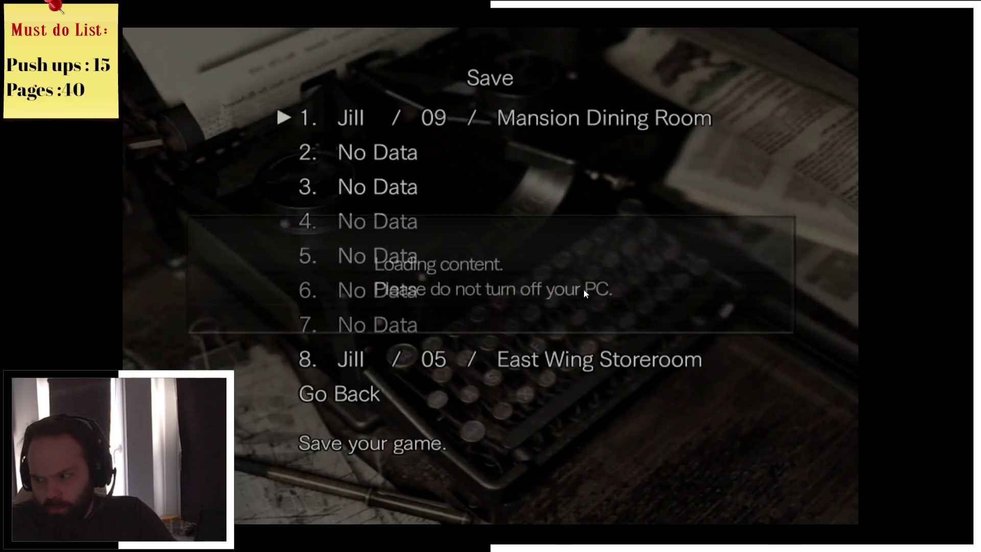
# - Overwrite save slot 1 with the East Wing Storeroom save
pyautogui.click(469, 125)
pyautogui.press('Left')
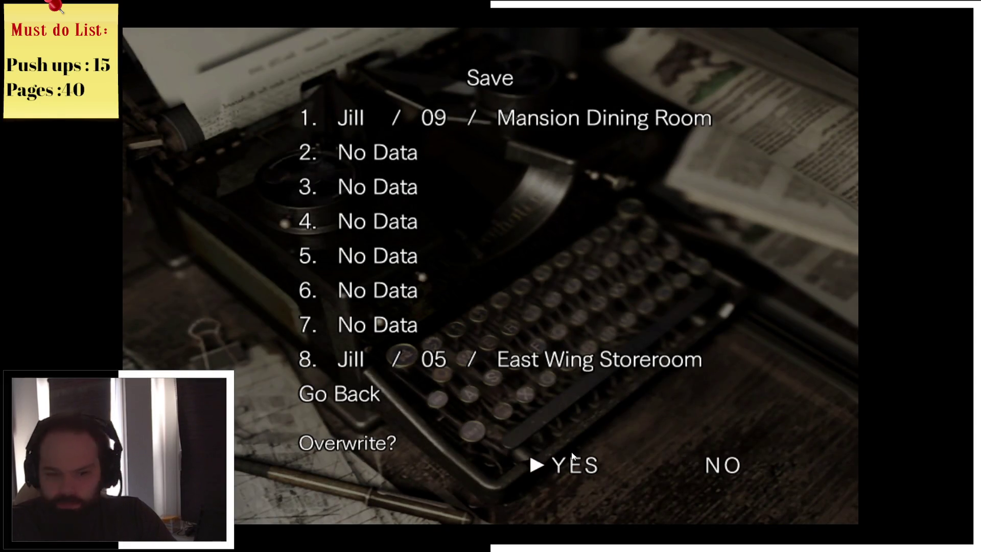
pyautogui.press('Return')
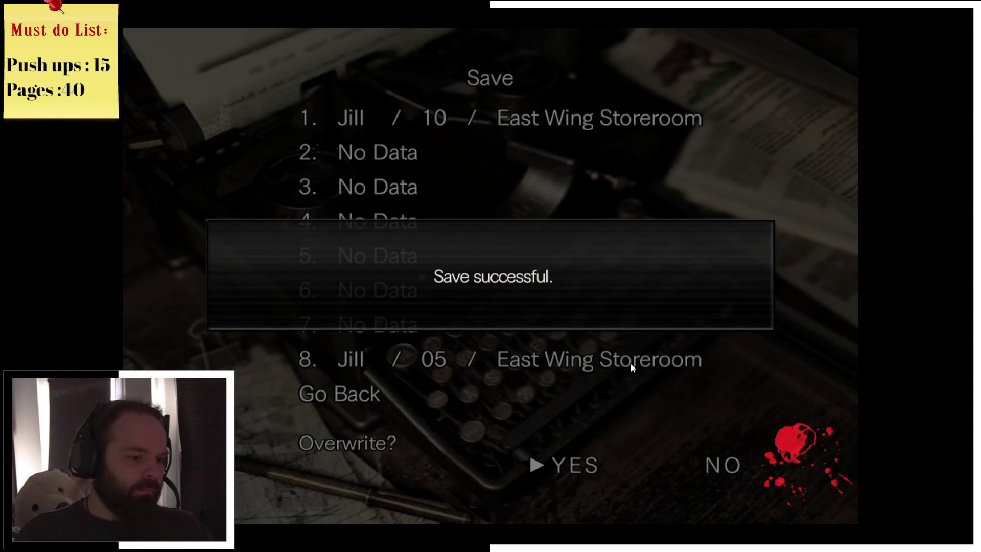
pyautogui.click(579, 437)
# - Quit the game to the title screen and switch it to windowed mode
pyautogui.press('Escape')
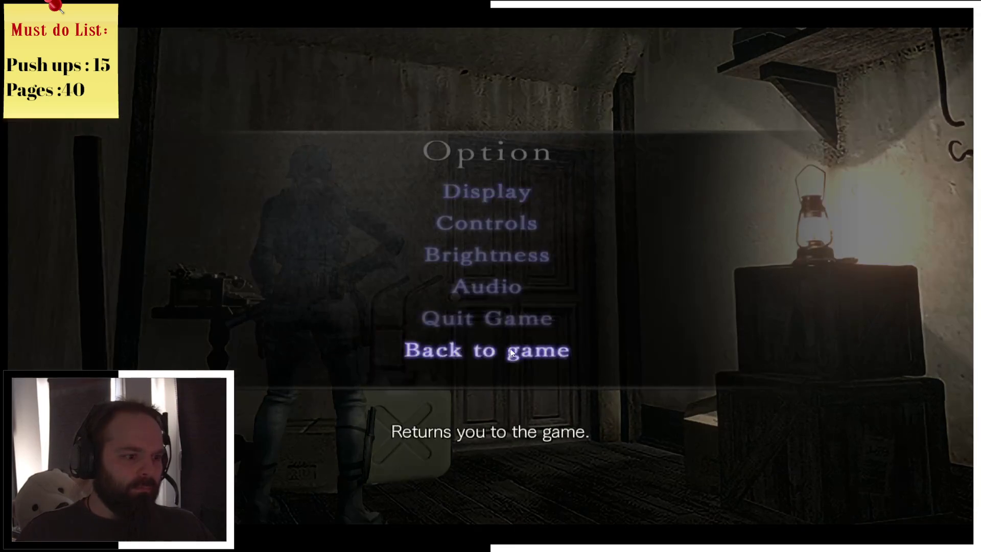
pyautogui.click(498, 324)
pyautogui.click(479, 323)
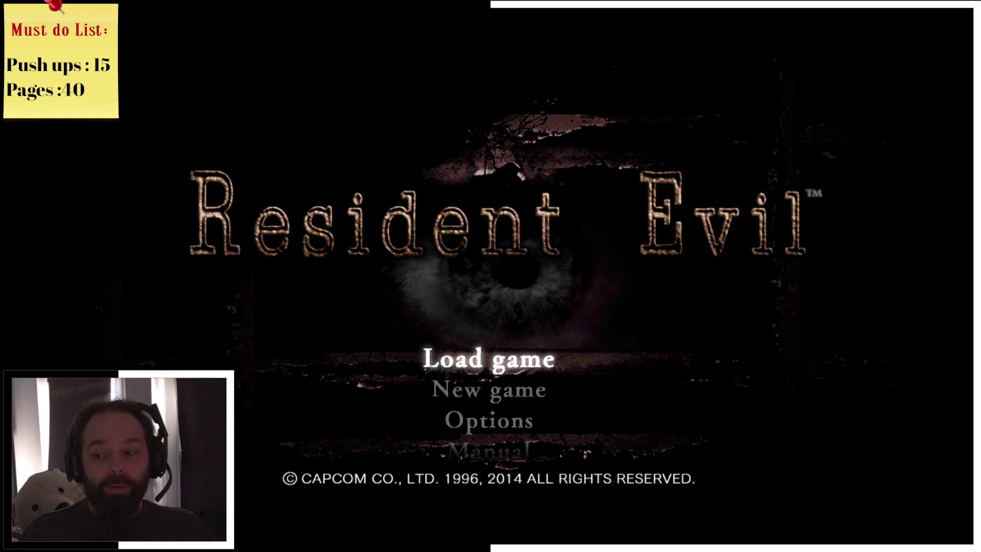
pyautogui.hotkey('alt', 'Return')
# - Close the game window, launch Discord from Start search, and open a new Chrome tab
pyautogui.click(799, 46)
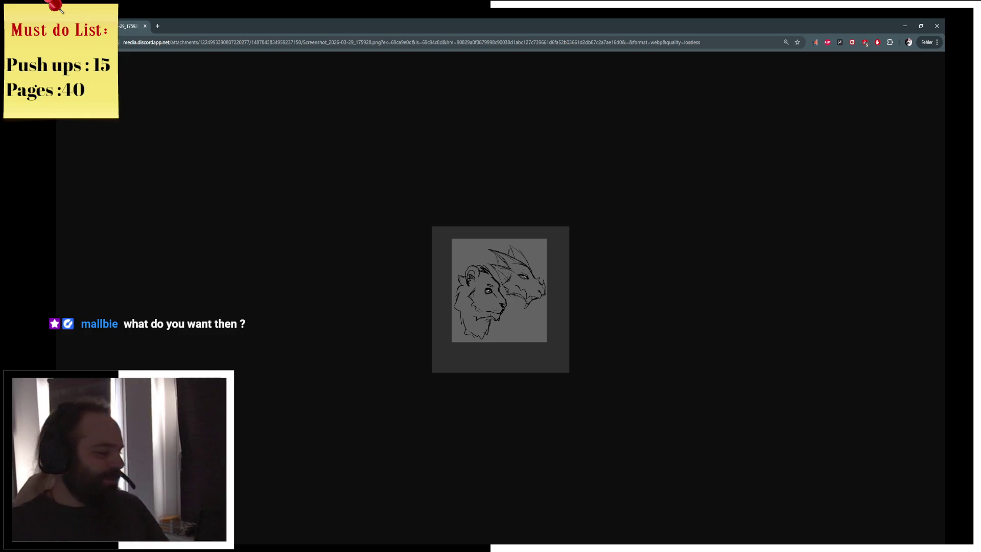
pyautogui.press('super')
pyautogui.write('discord')
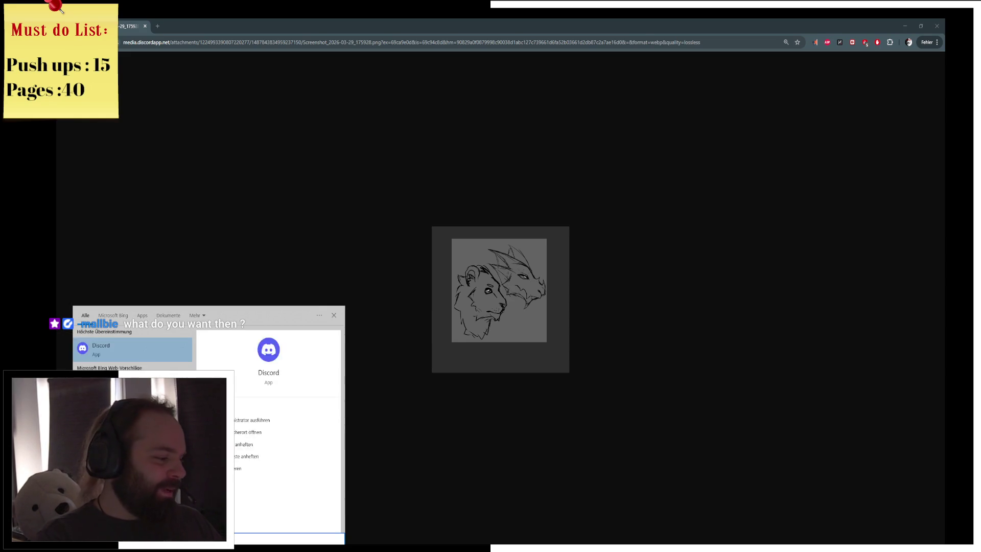
pyautogui.press('Return')
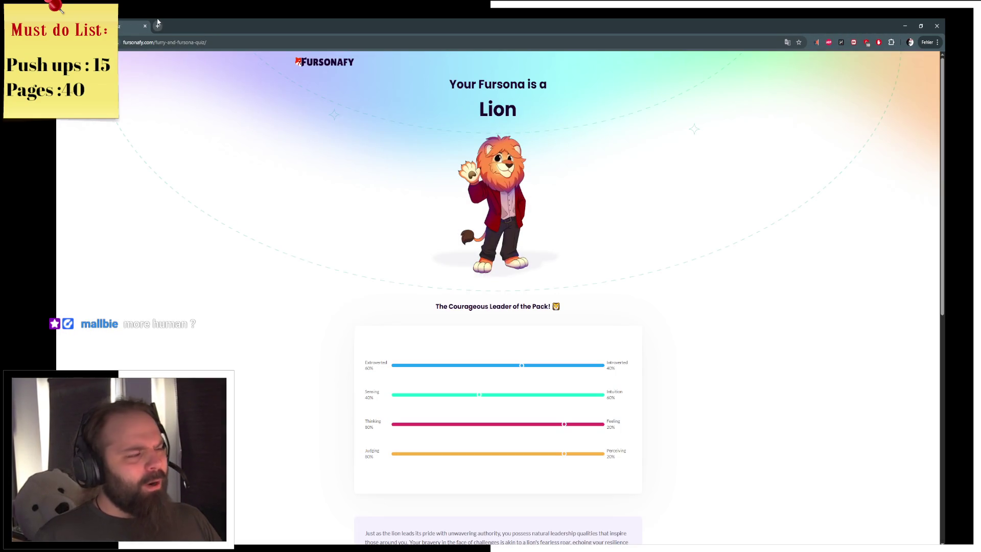
pyautogui.click(157, 25)
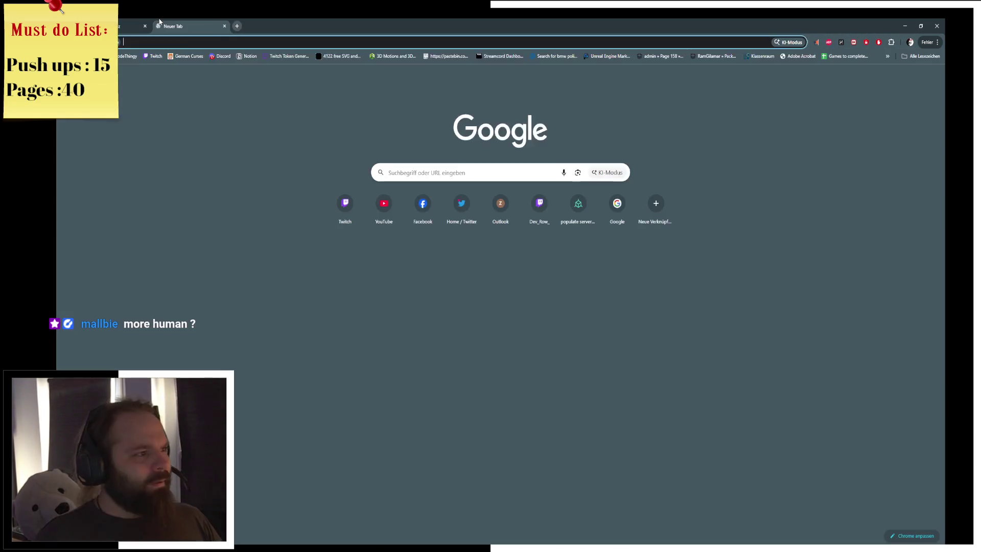
# - Go to twitch.tv, zoom the lion-and-dragon sketch tab to 125%, and return to Twitch
pyautogui.write('d')
pyautogui.press('BackSpace')
pyautogui.write('twitch')
pyautogui.press('Return')
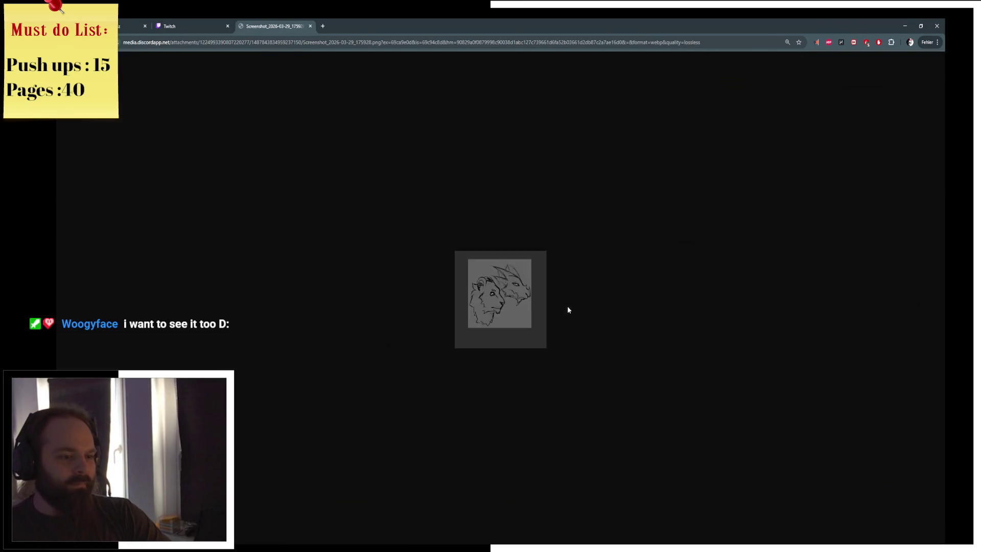
pyautogui.scroll(2, 567, 306)
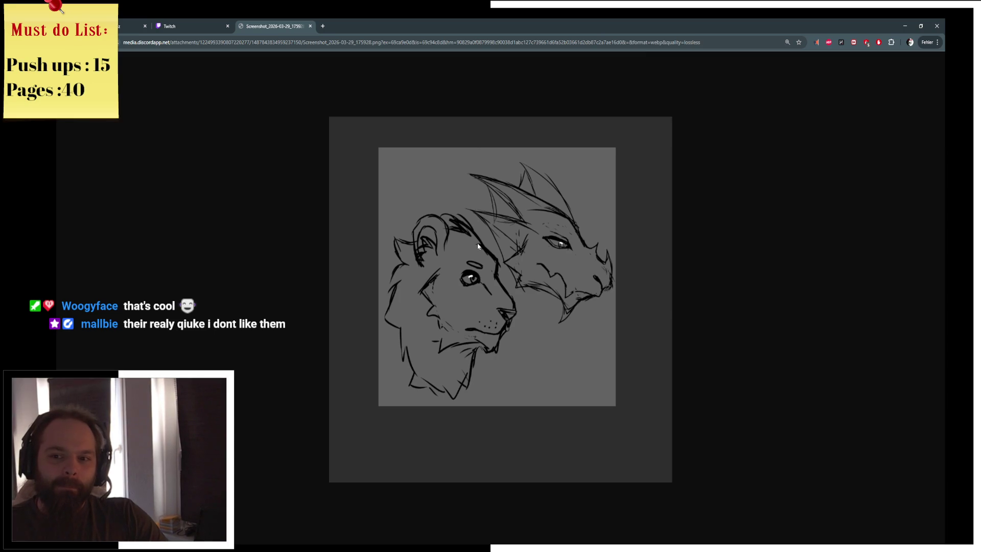
pyautogui.click(199, 23)
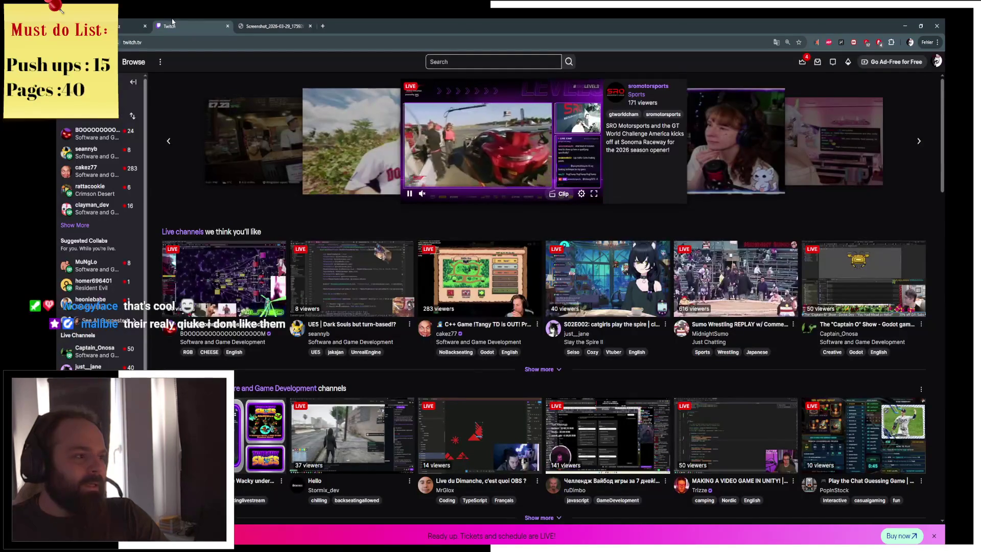
# - Expand the Followed Channels sidebar list with Show More and scroll through it
pyautogui.click(76, 225)
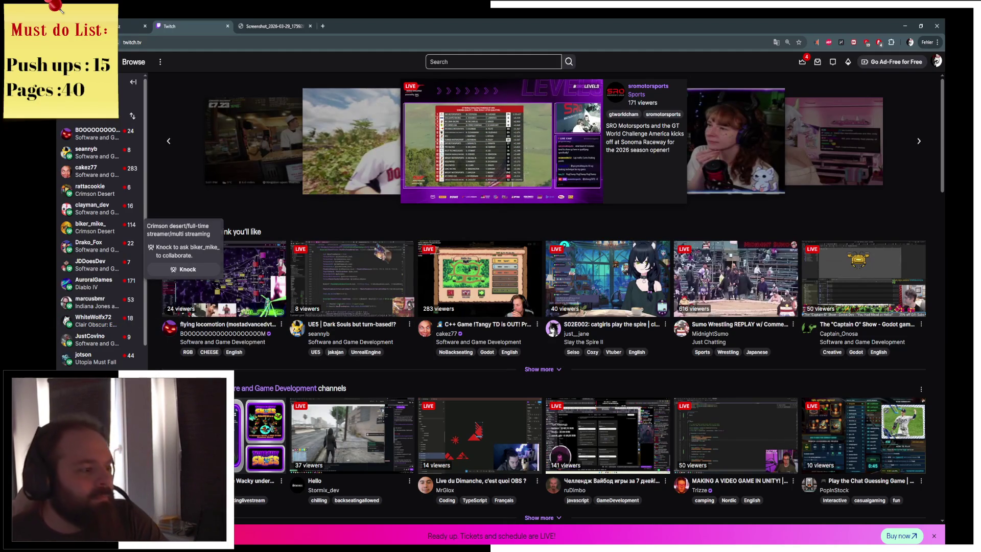
pyautogui.scroll(-2, 97, 220)
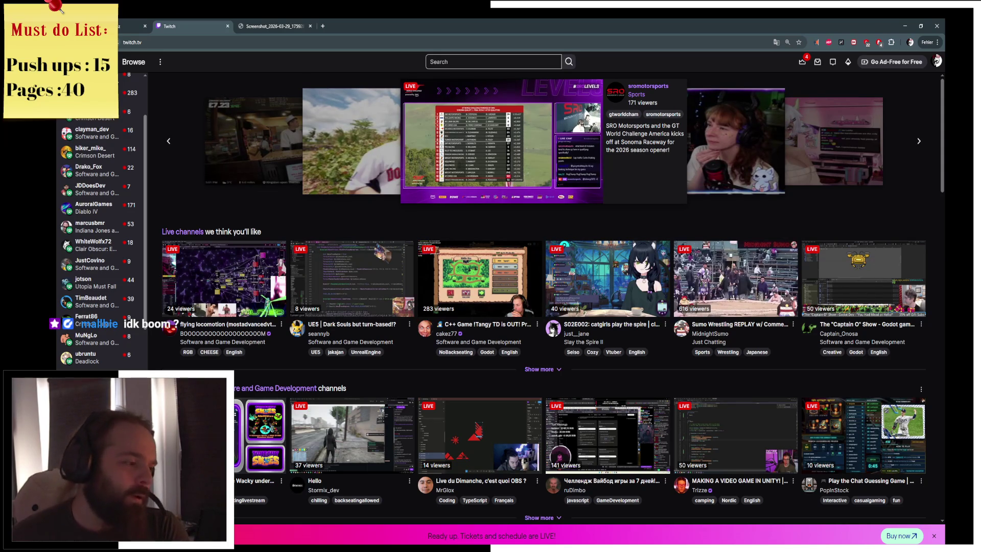
pyautogui.scroll(2, 85, 220)
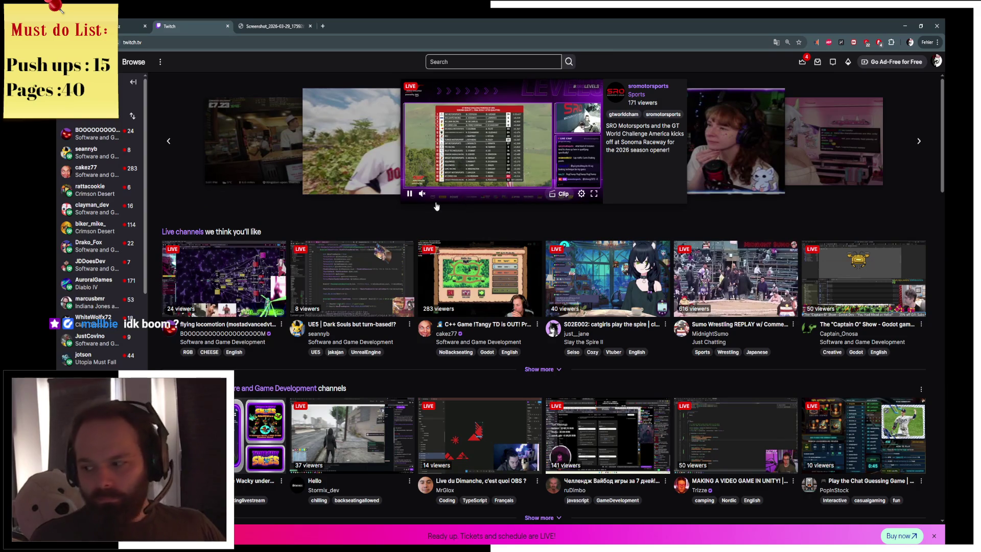
# - Open a followed channel's live 3D-modelling stream in a new tab and reveal its full URL
pyautogui.middleClick(95, 243)
pyautogui.click(264, 26)
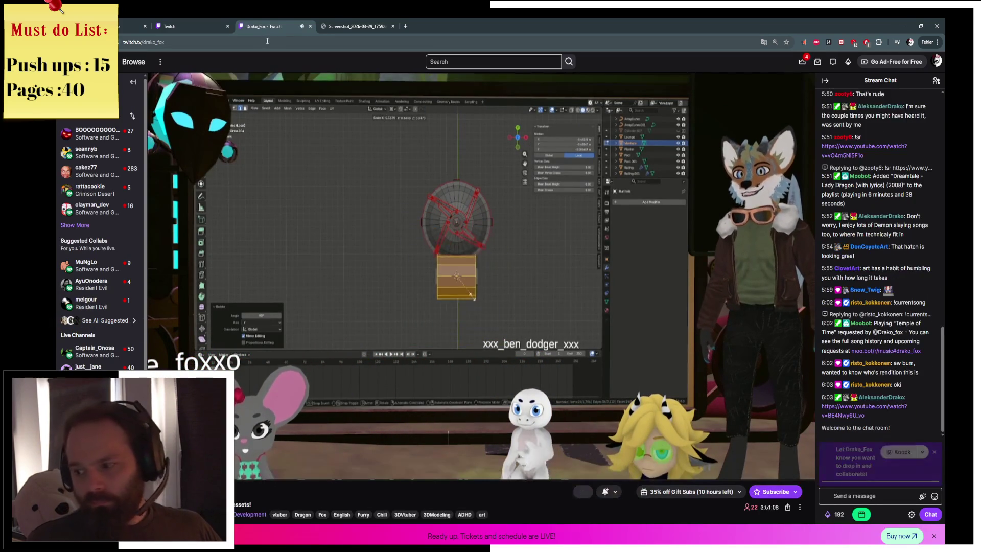
pyautogui.click(267, 41)
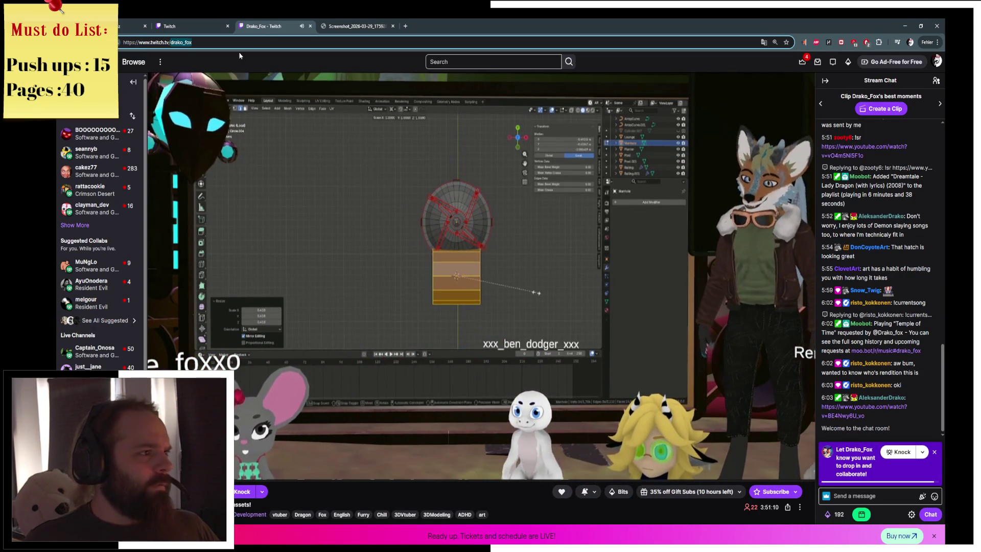